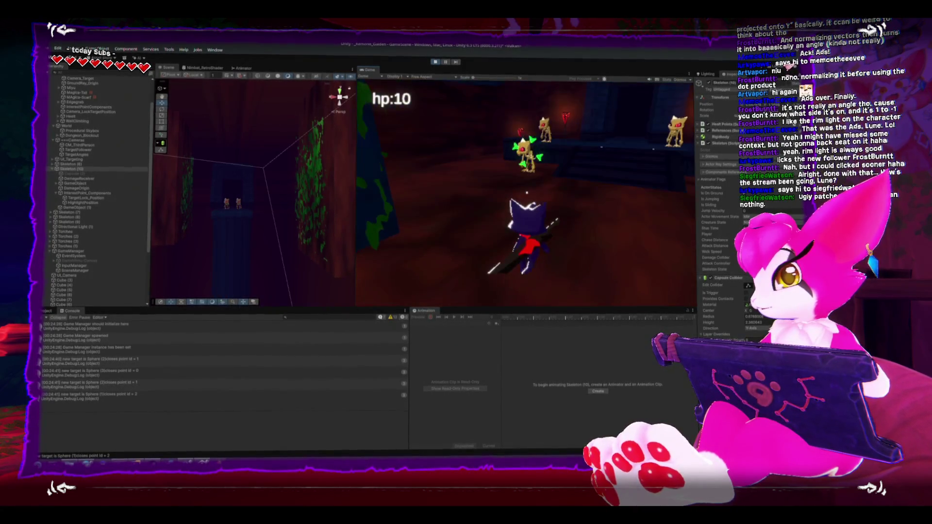
Exit the running game from the pause menu, select CM_ThirdPerson and maximise the Game view.
key("Escape")
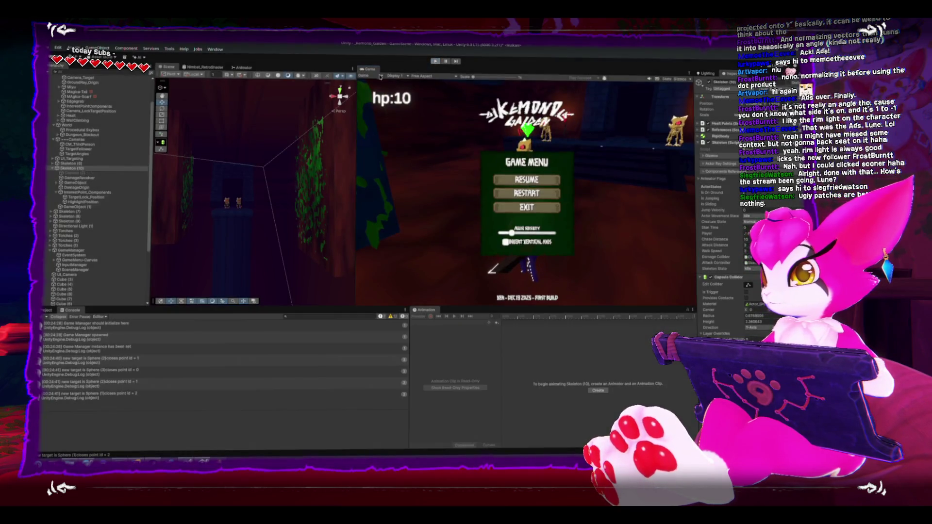
left_click(529, 206)
left_click(104, 145)
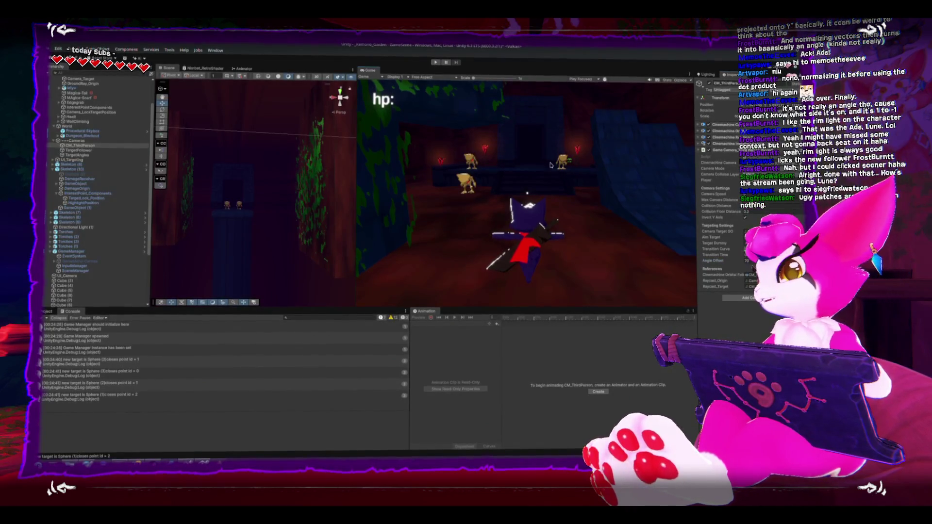
key("shift+space")
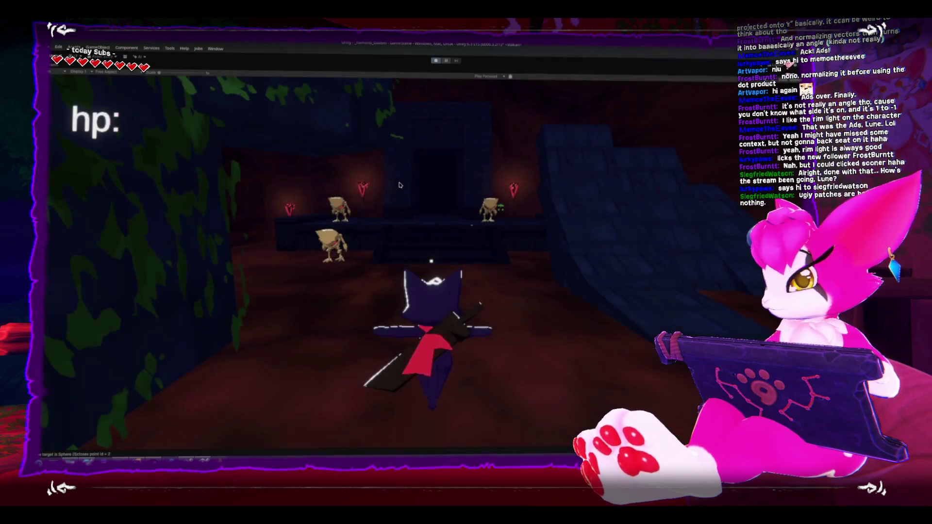
Enter Play mode and run the character toward the skeleton enemies.
left_click(400, 185)
key("w")
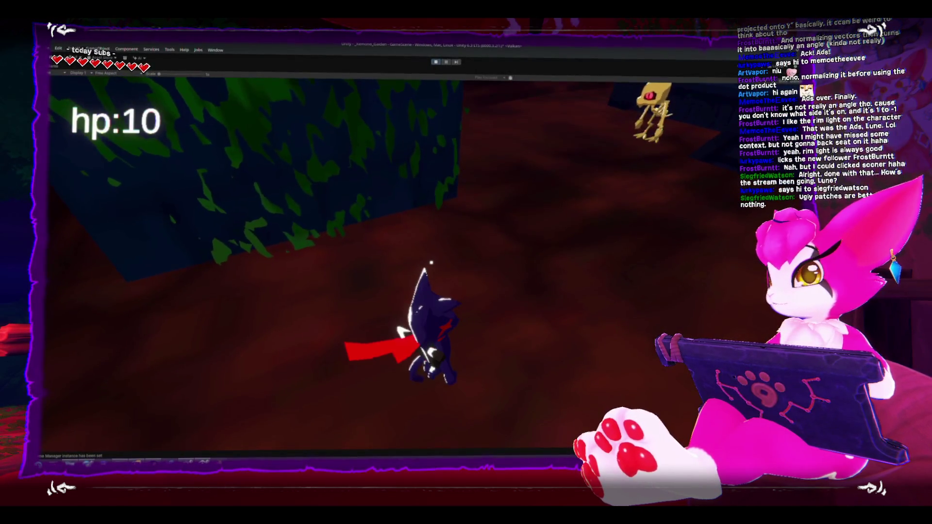
key("w")
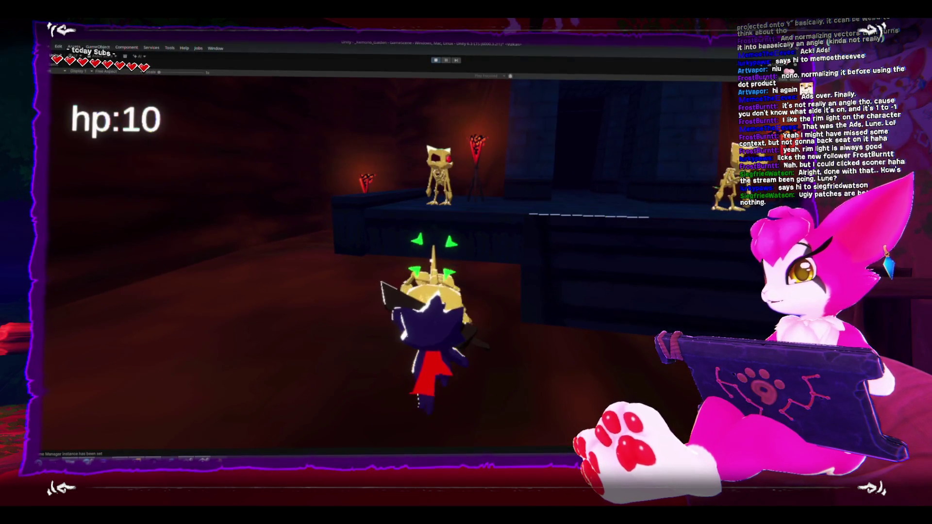
Fight the skeletons, locking on and finishing the golden skeleton with a spin slash.
key("w")
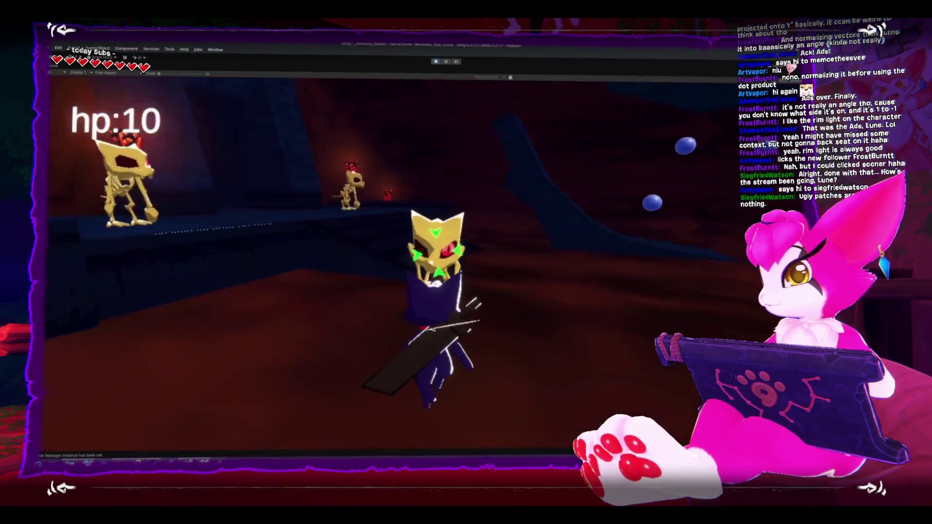
key("w")
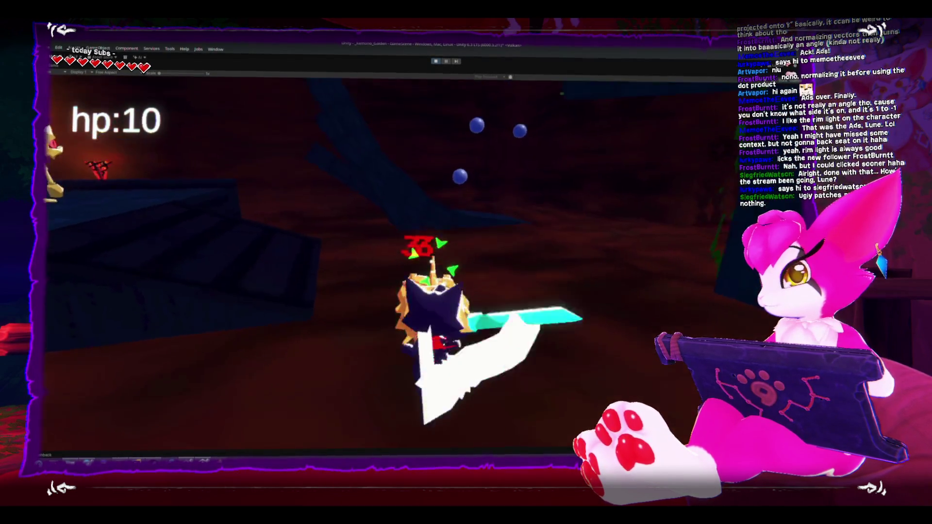
key("w")
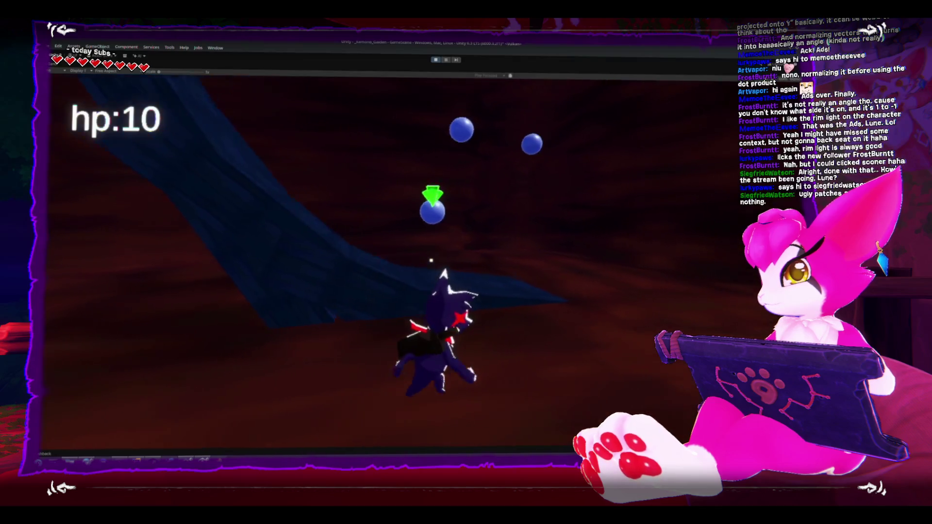
key("w")
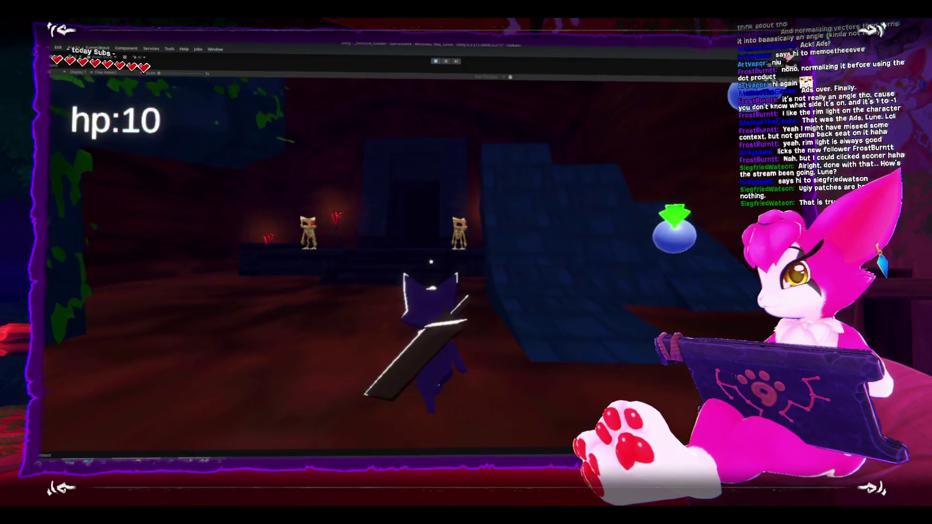
key("w")
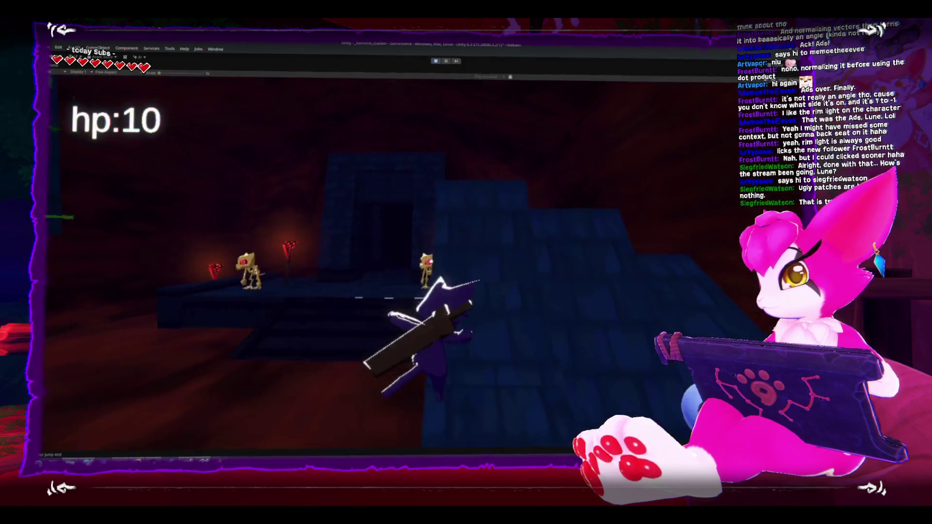
key("w")
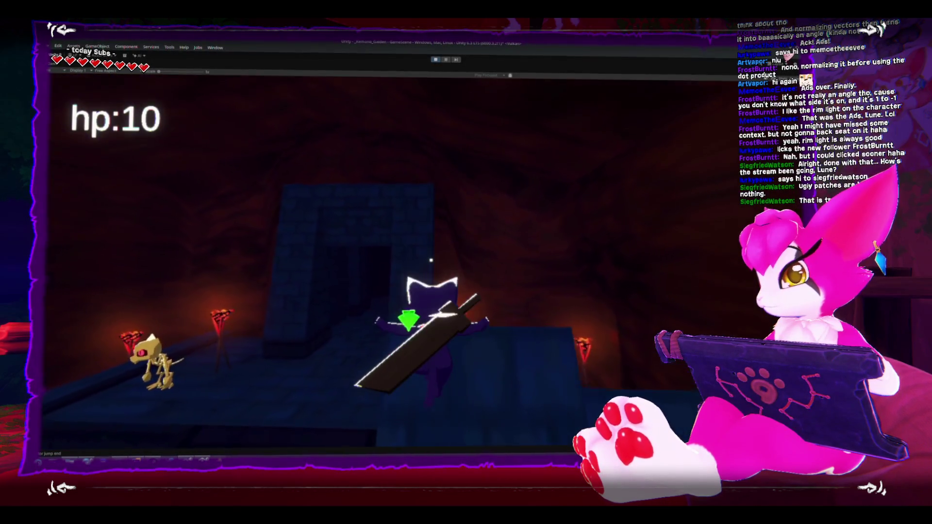
key("w")
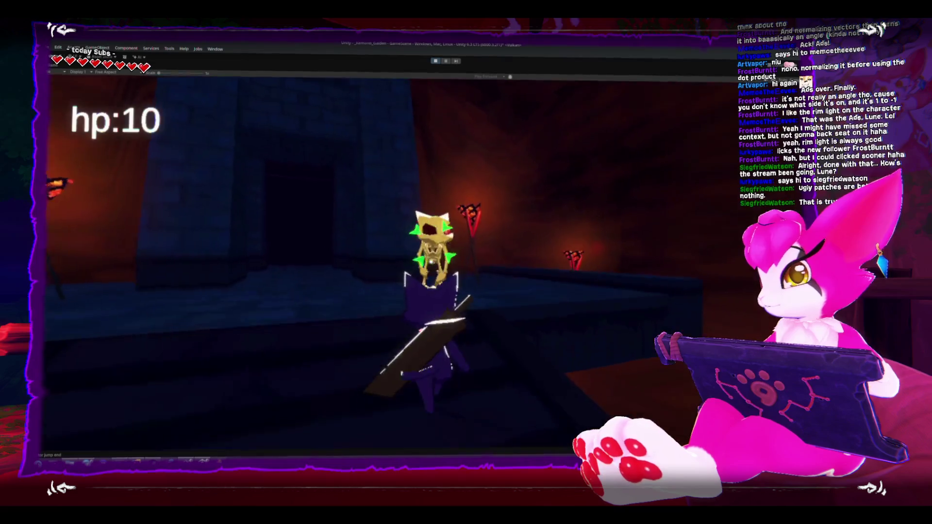
key("w")
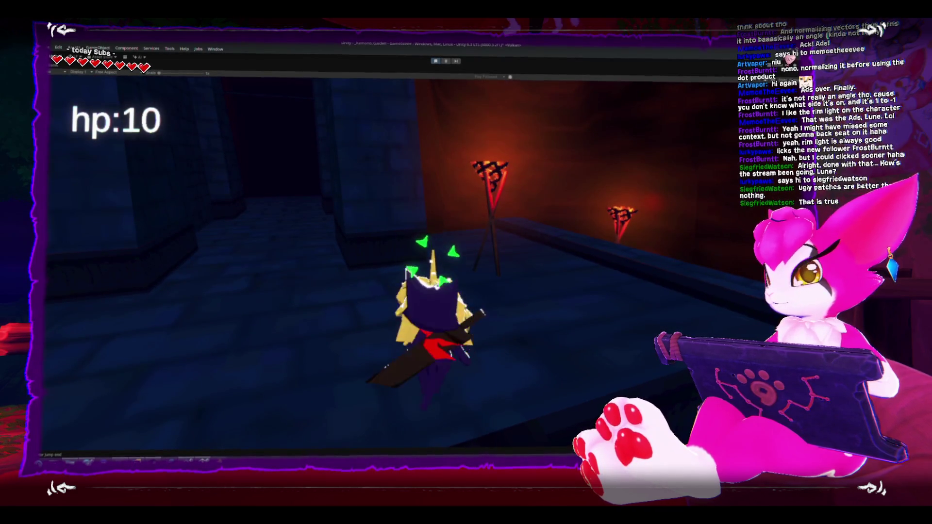
key("w")
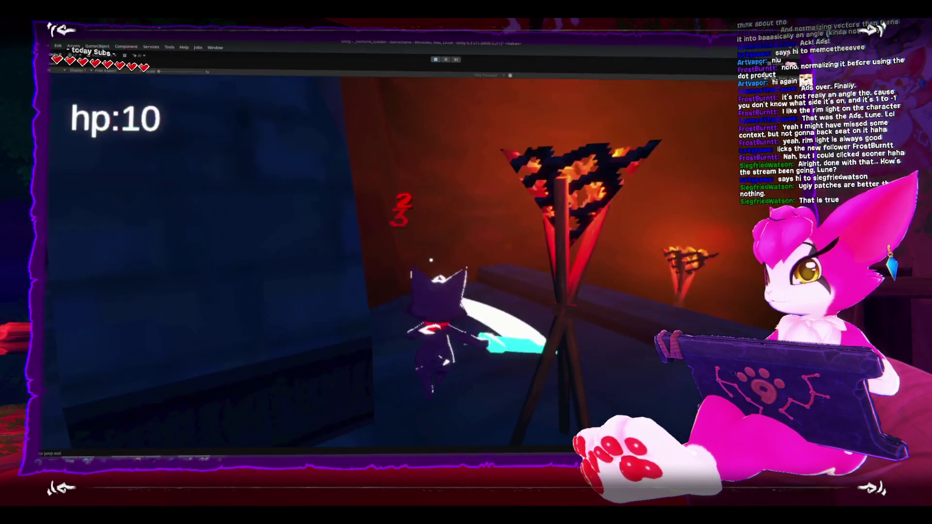
key("w")
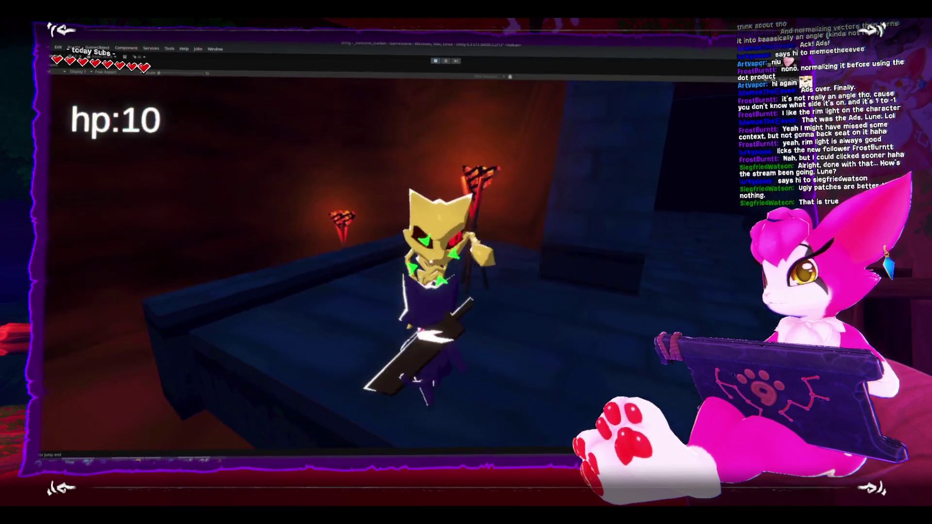
key("w")
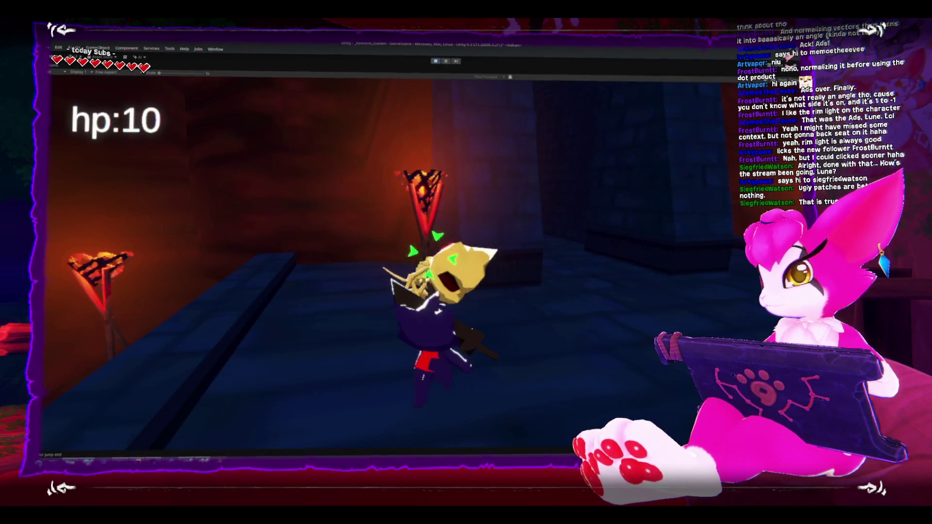
key("w")
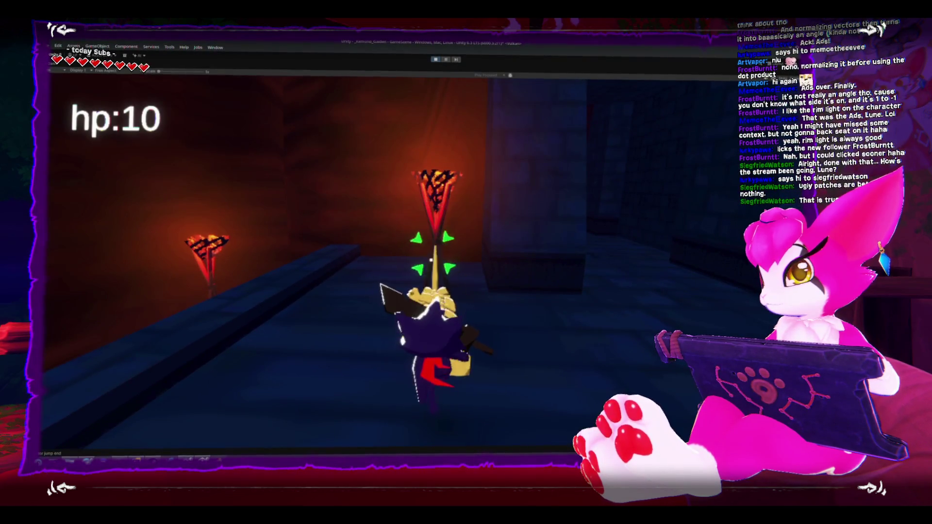
key("w")
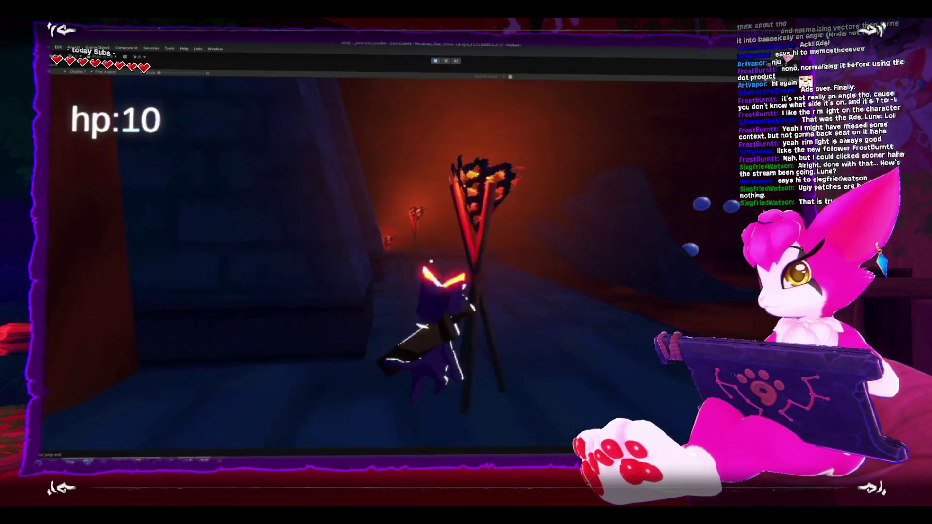
Walk down the corridor and through the doorway into the curtained, blue-floored room.
key("w")
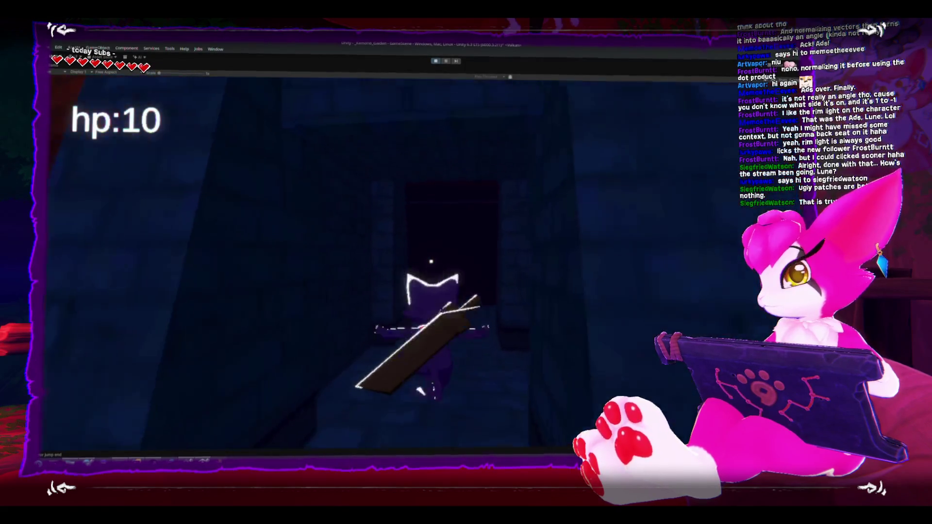
key("w")
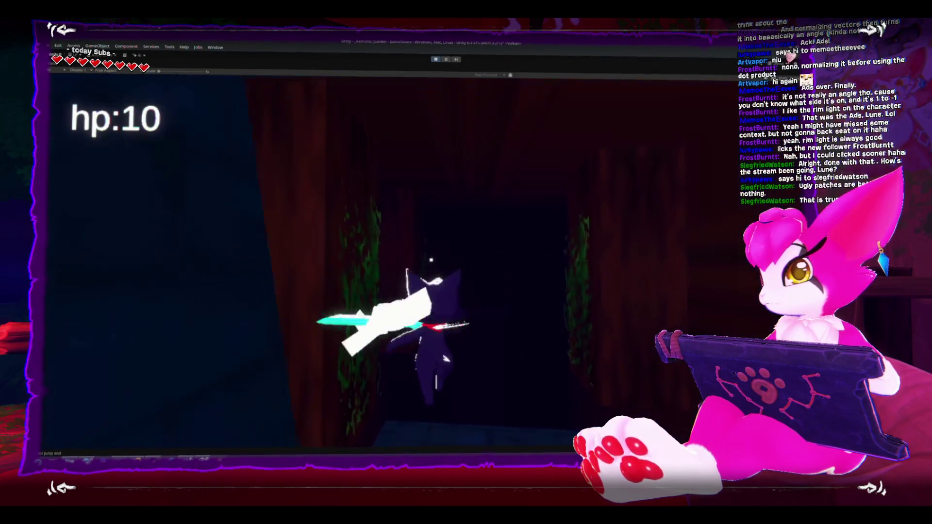
key("w")
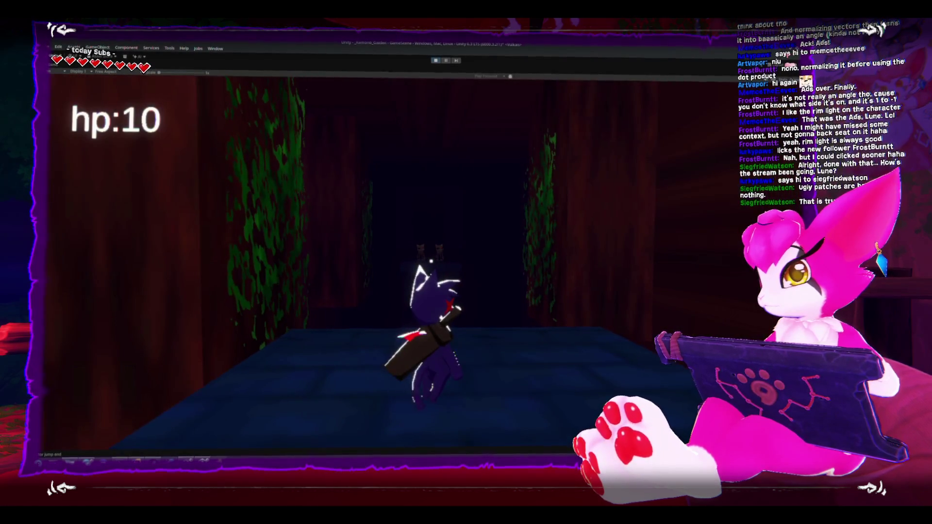
key("w")
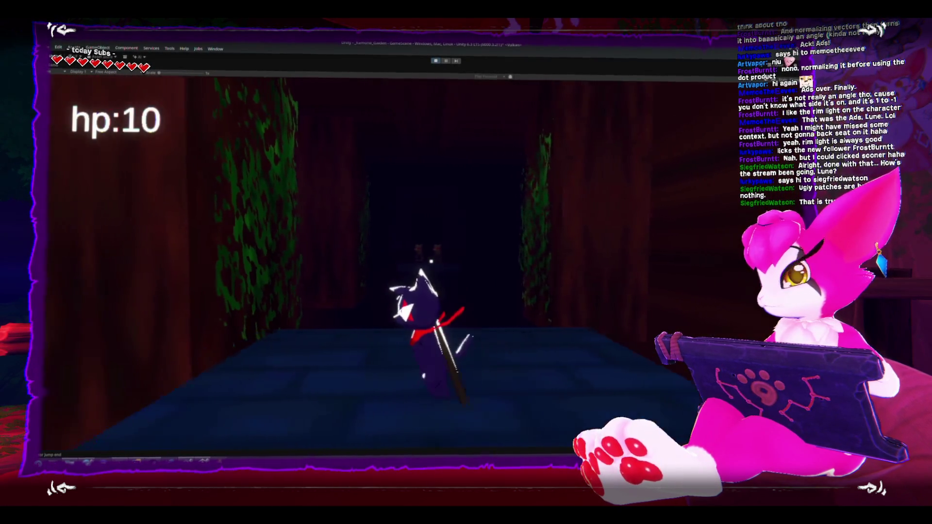
key("w")
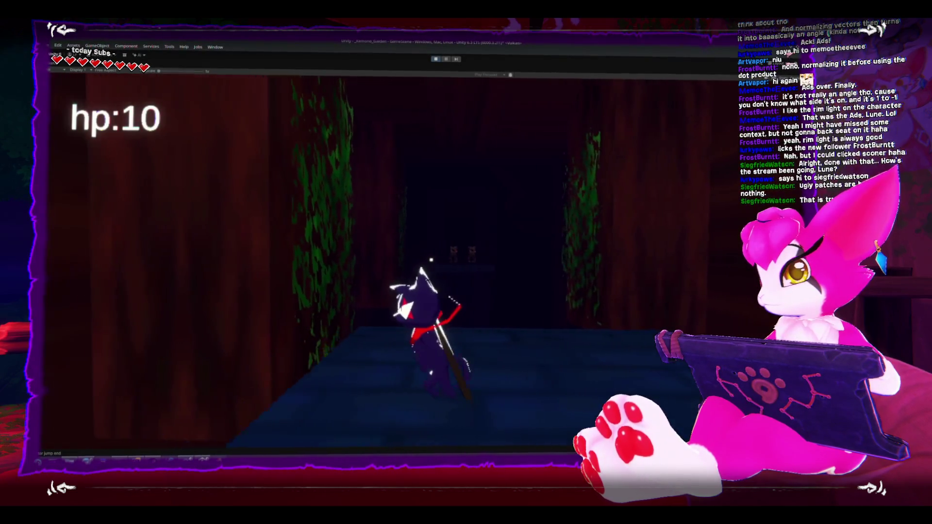
key("w")
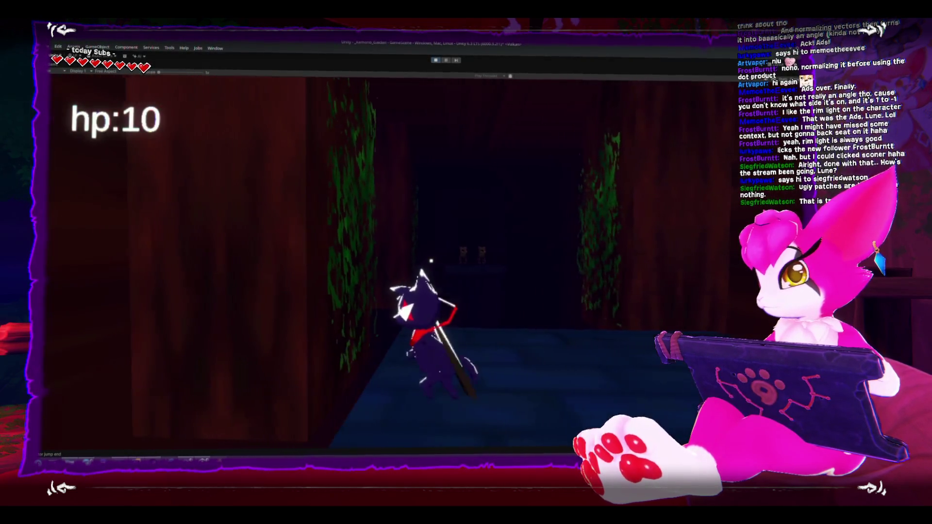
key("w")
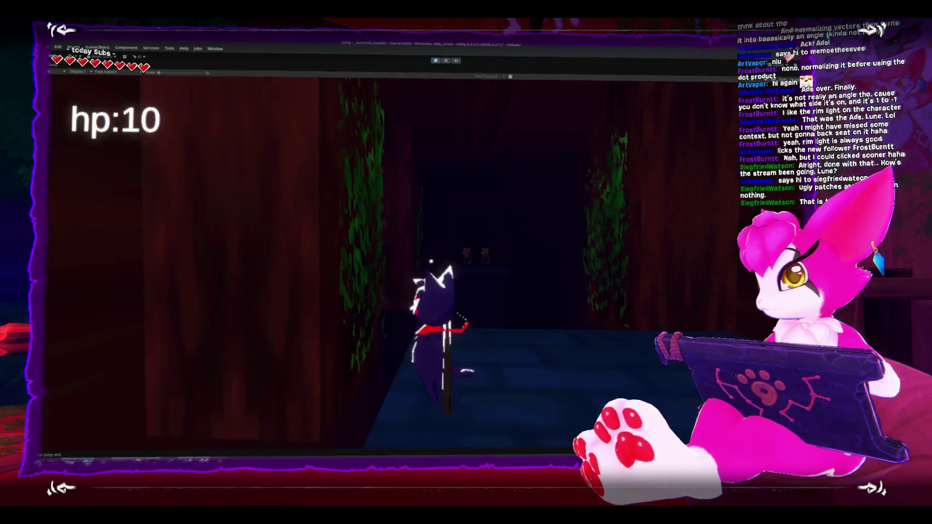
key("w")
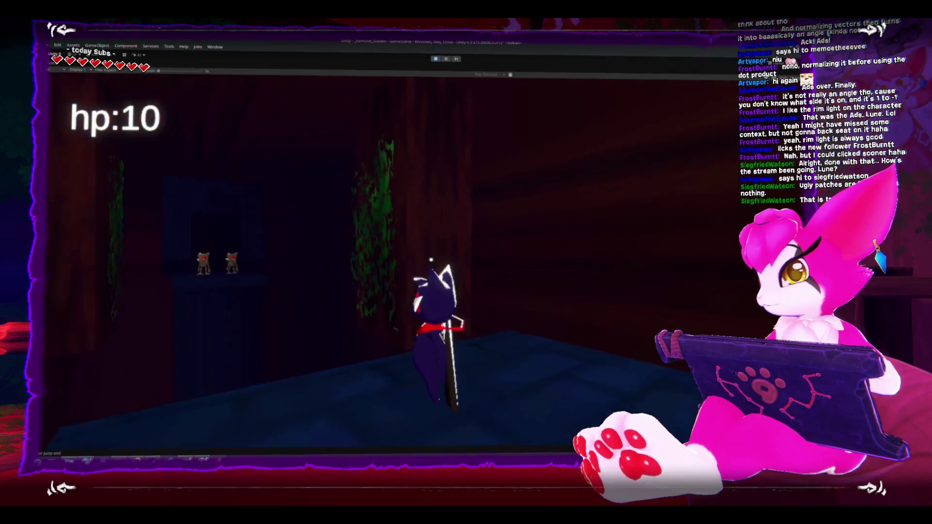
Walk around the room toward the back wall and dark doorway, then restart the game.
key("s")
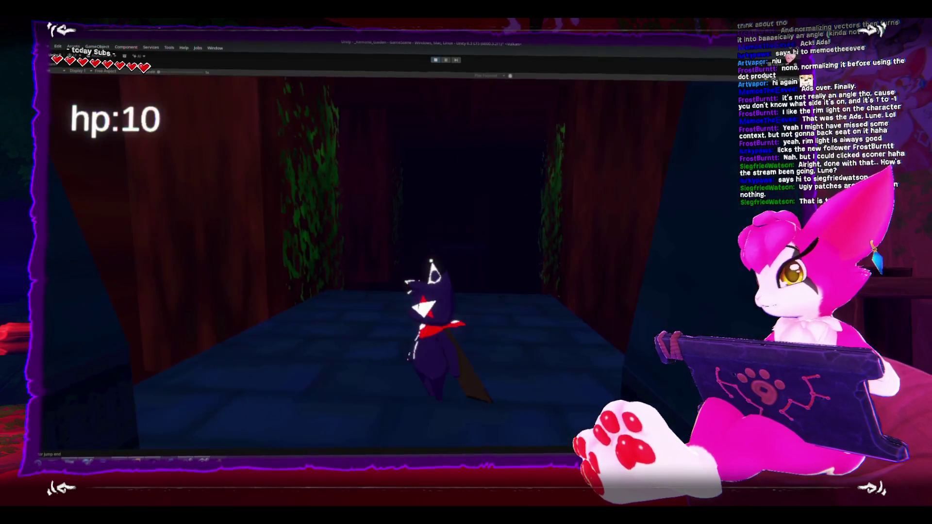
key("w")
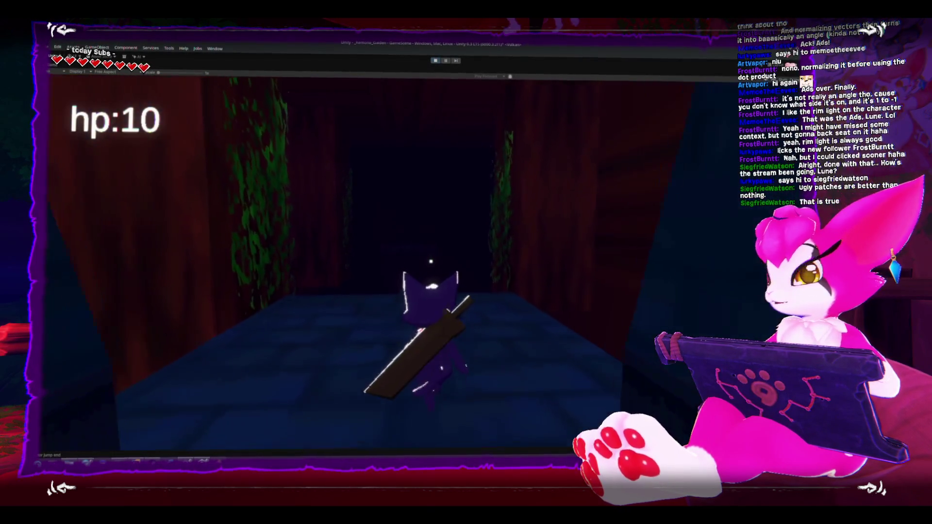
key("s")
key("w")
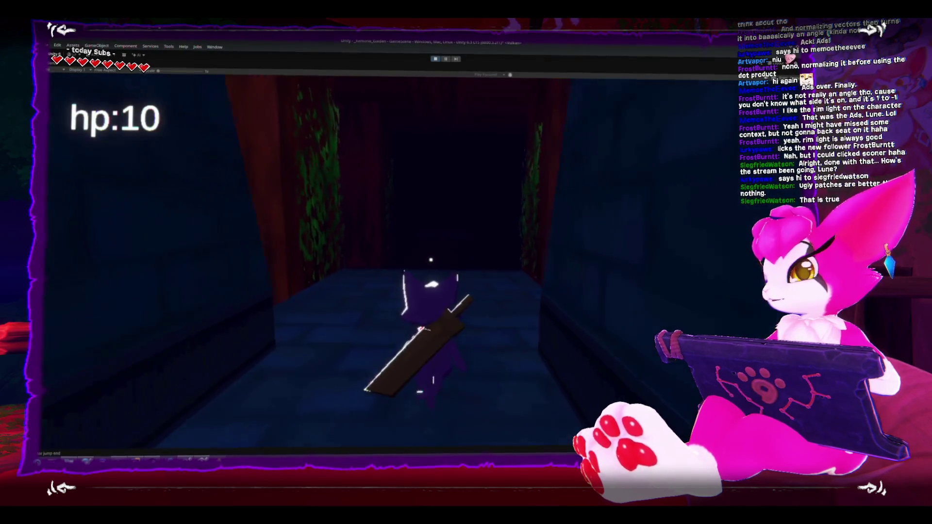
key("w")
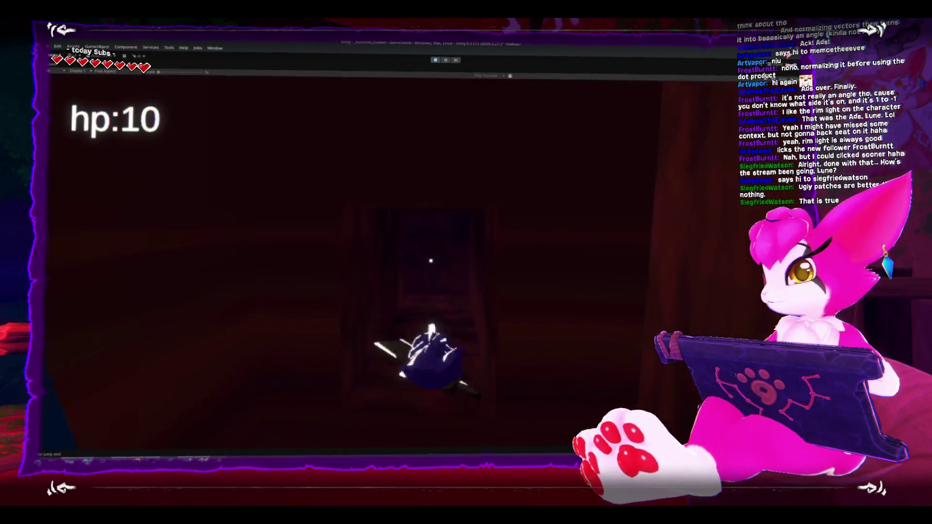
key("s")
key("s")
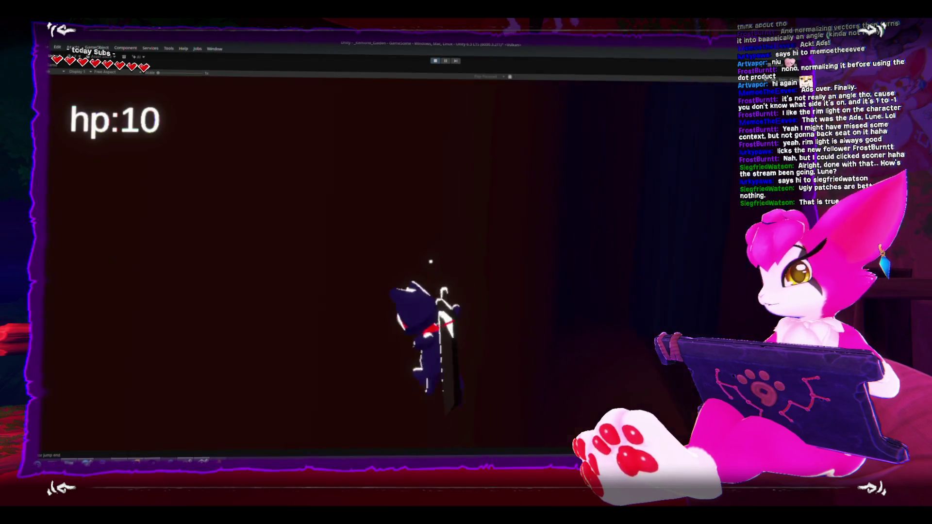
key("w")
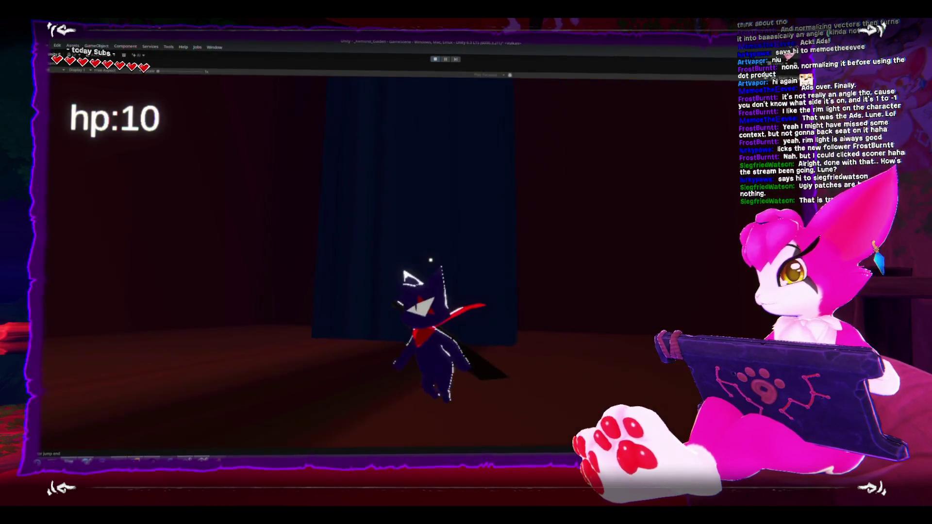
key("s")
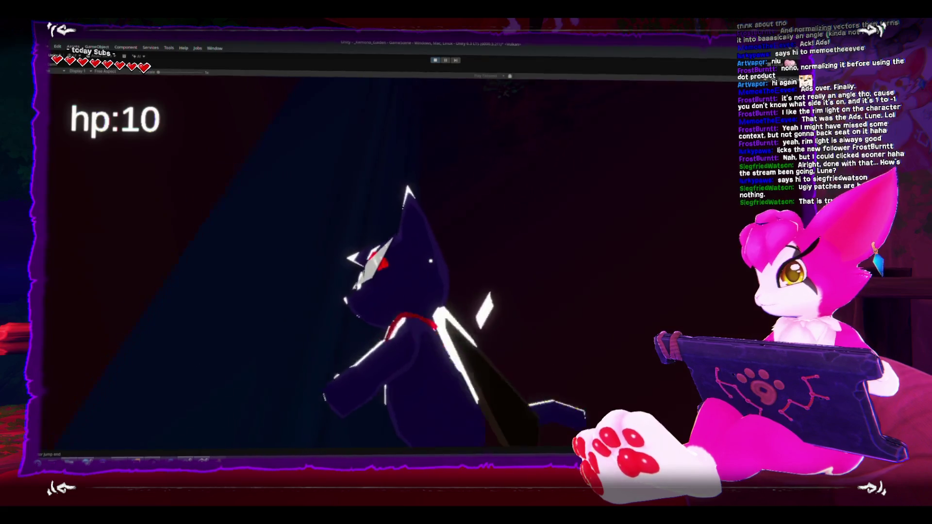
key("Escape")
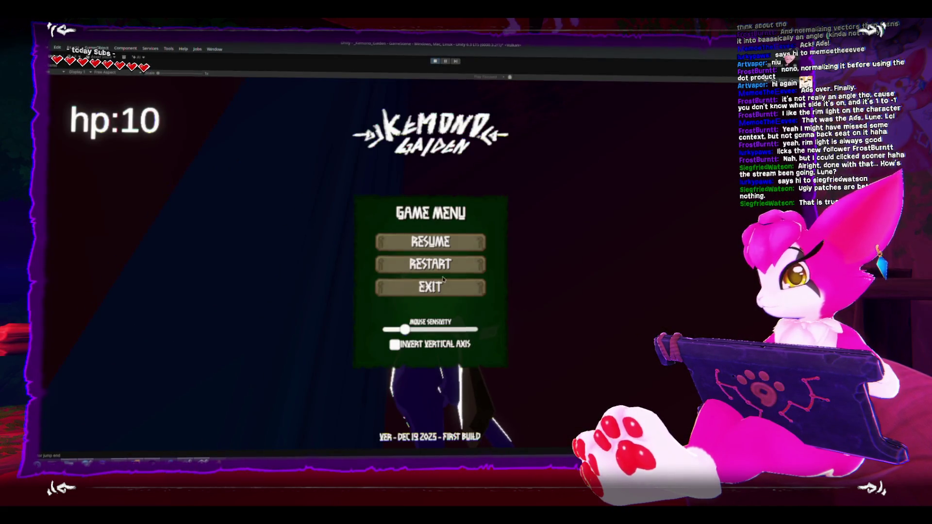
left_click(443, 288)
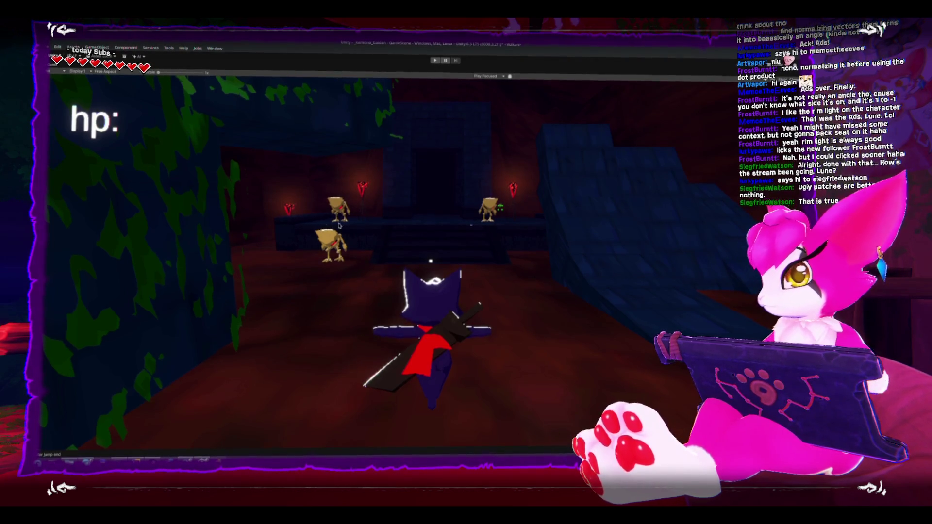
Exit Play mode, fly the Scene view through the blue stone corridor, then switch to Steam.
key("ctrl+p")
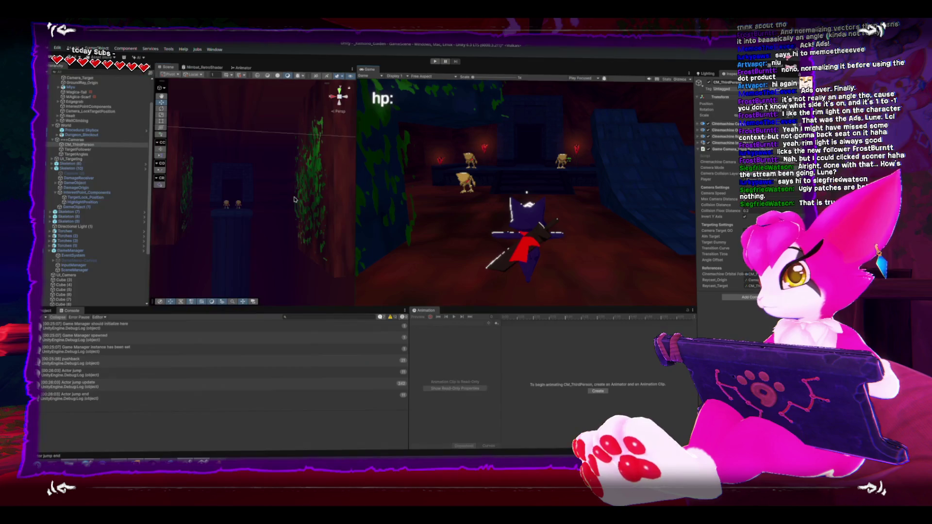
key("shift+space")
key("w")
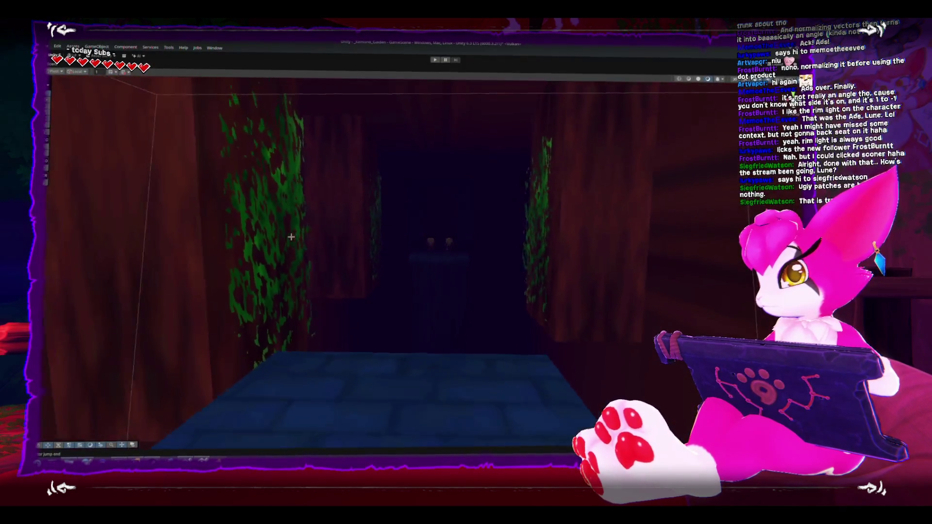
key("s")
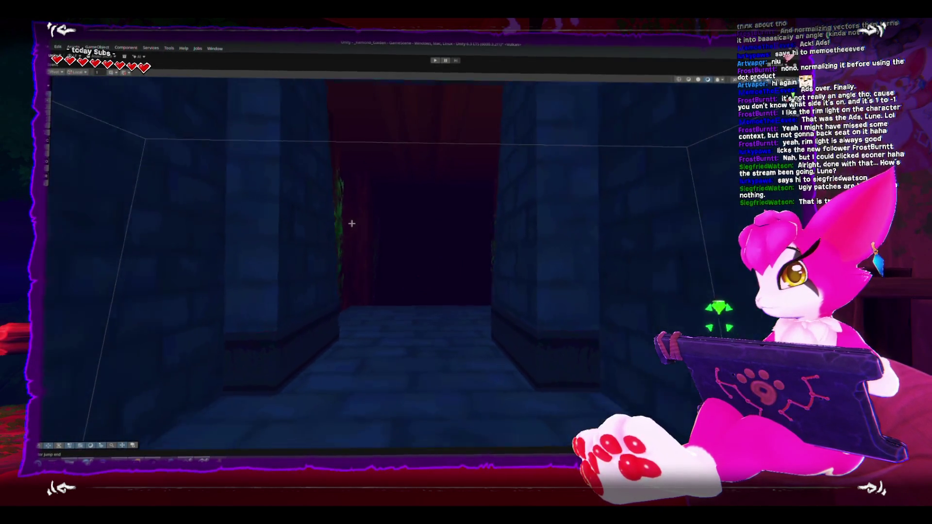
key("s")
mouse_move(352, 224)
left_mouse_down()
mouse_move(431, 251)
mouse_move(570, 270)
mouse_move(529, 295)
mouse_move(641, 295)
mouse_move(325, 171)
mouse_move(166, 141)
mouse_move(291, 153)
left_mouse_up()
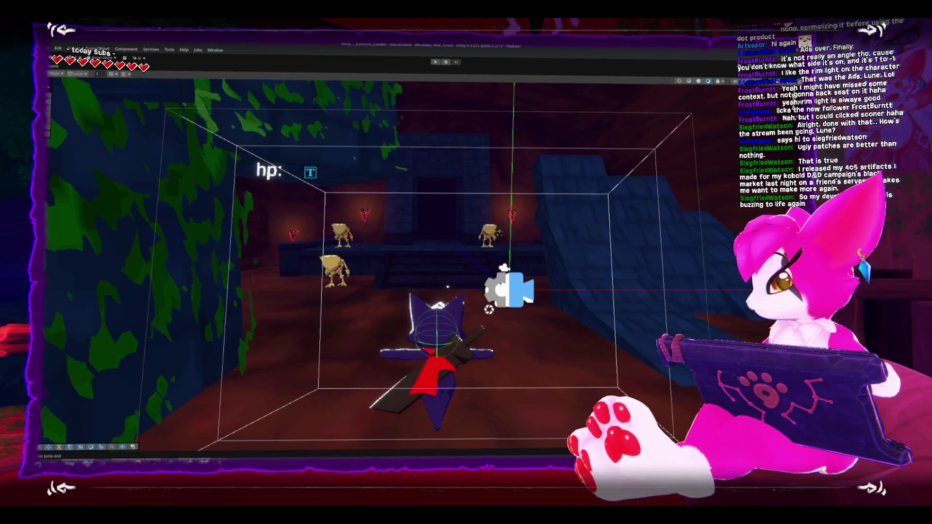
key("alt+Tab")
scroll(171, 201, "up", 5)
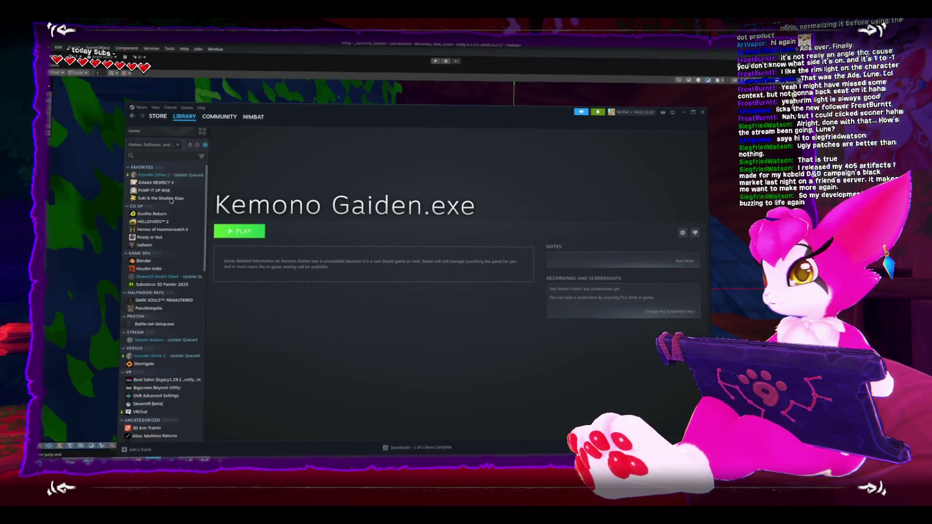
Select Blender in the Steam library and launch it.
left_click(144, 261)
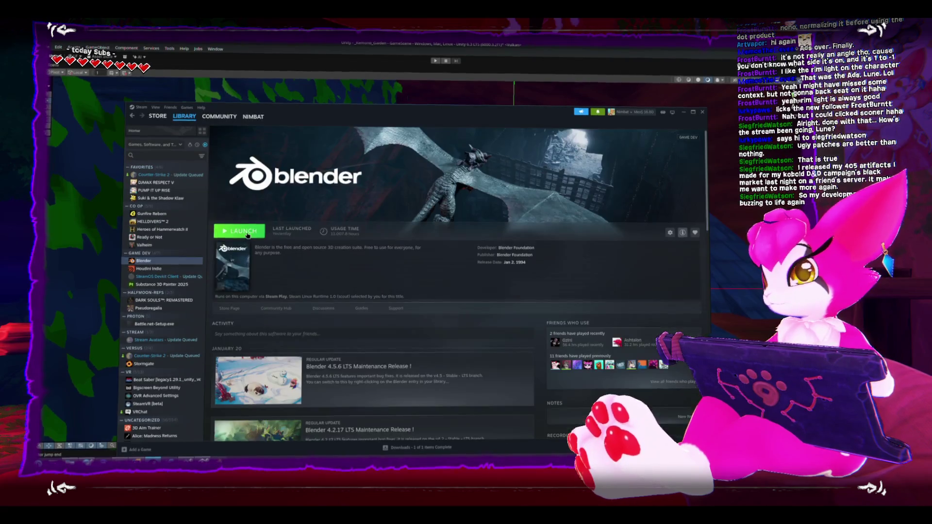
left_click(247, 235)
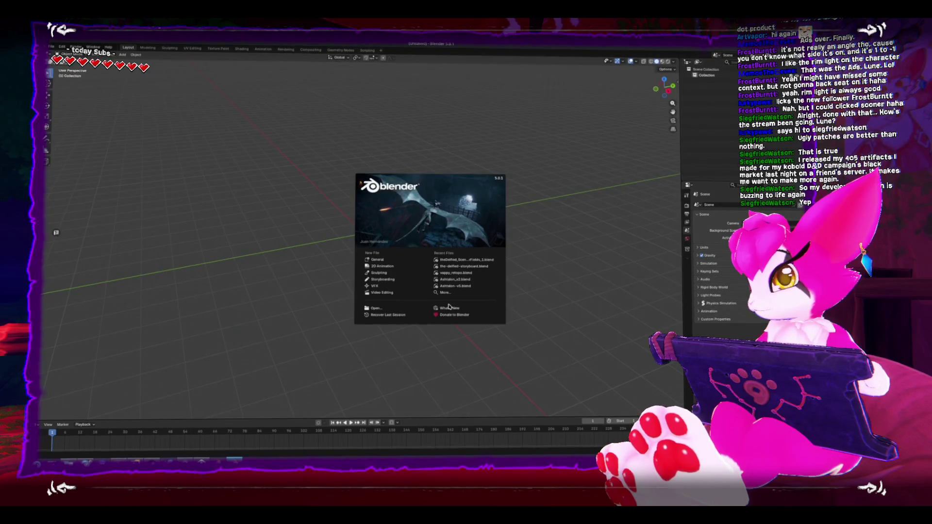
Dismiss the splash and open blockout_dungeon.blend from _Kemono_Gaiden_Art on the Furries drive.
left_click(164, 187)
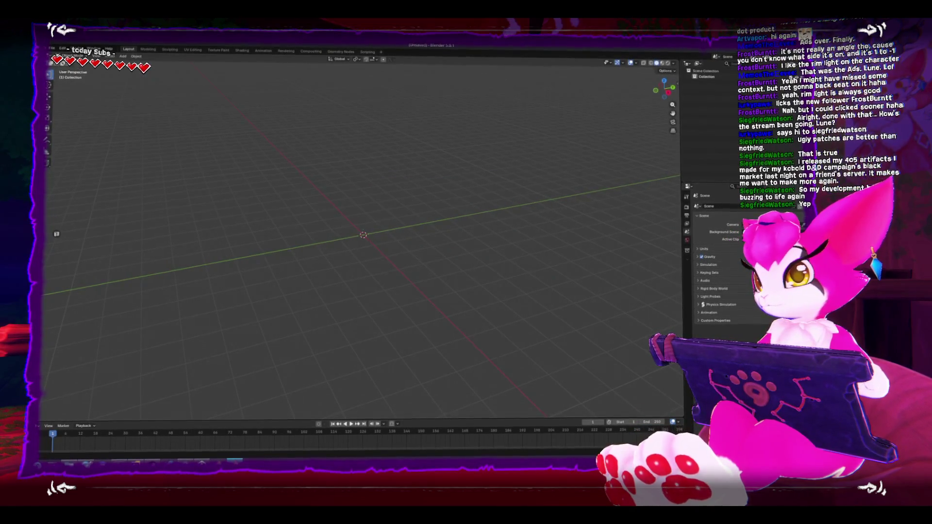
left_click(52, 48)
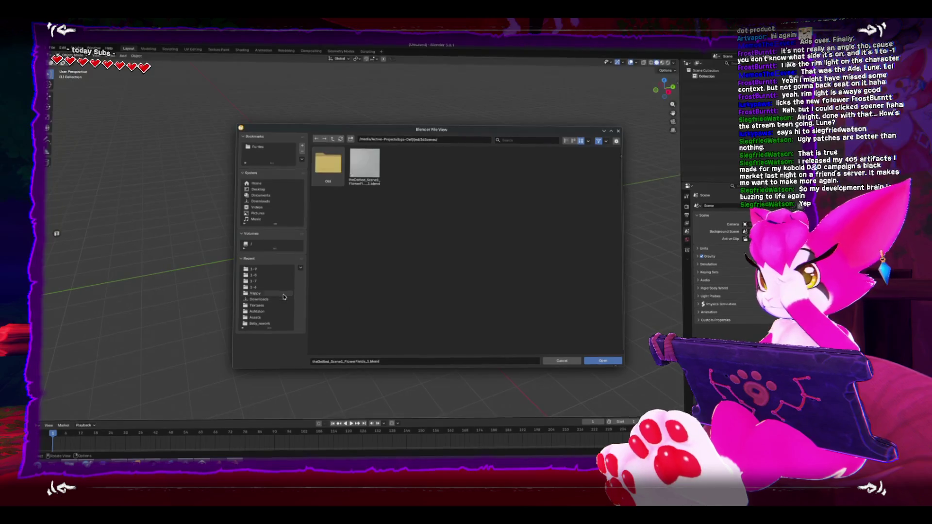
double_click(334, 139)
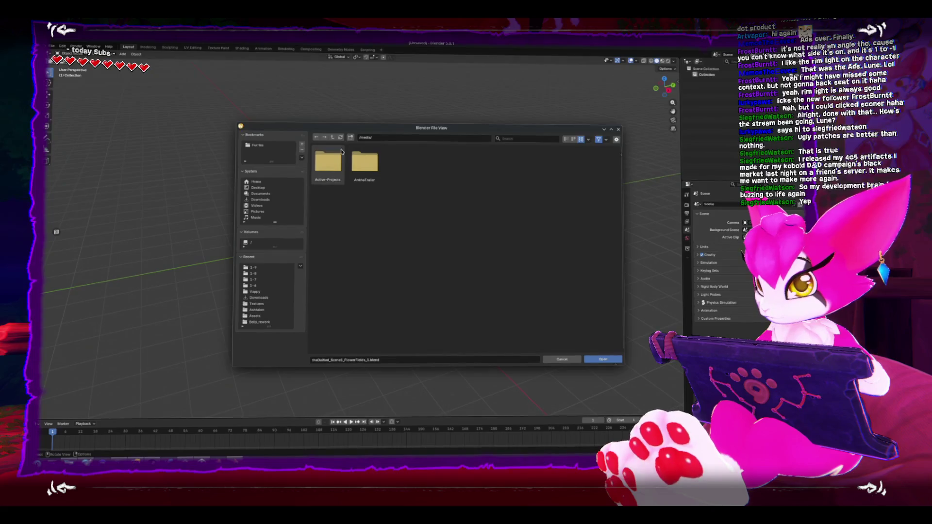
left_click(333, 140)
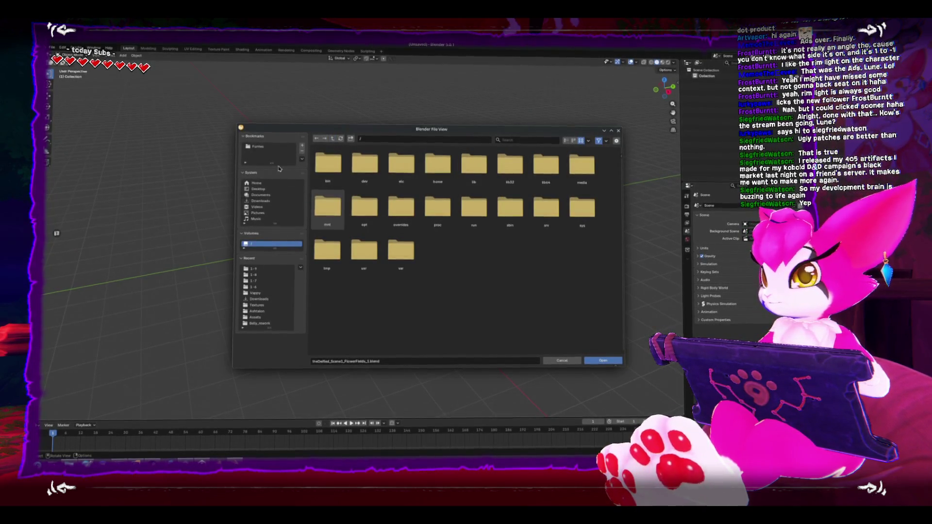
left_click(268, 146)
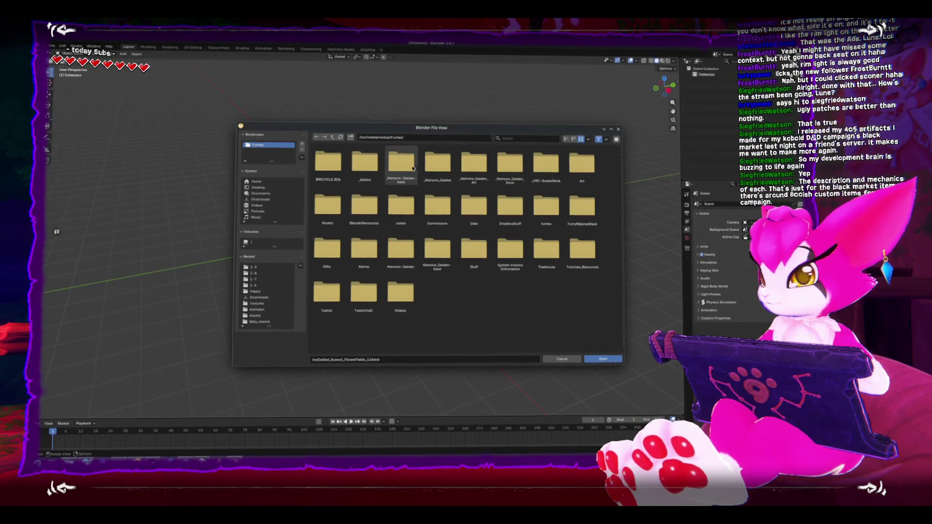
double_click(474, 164)
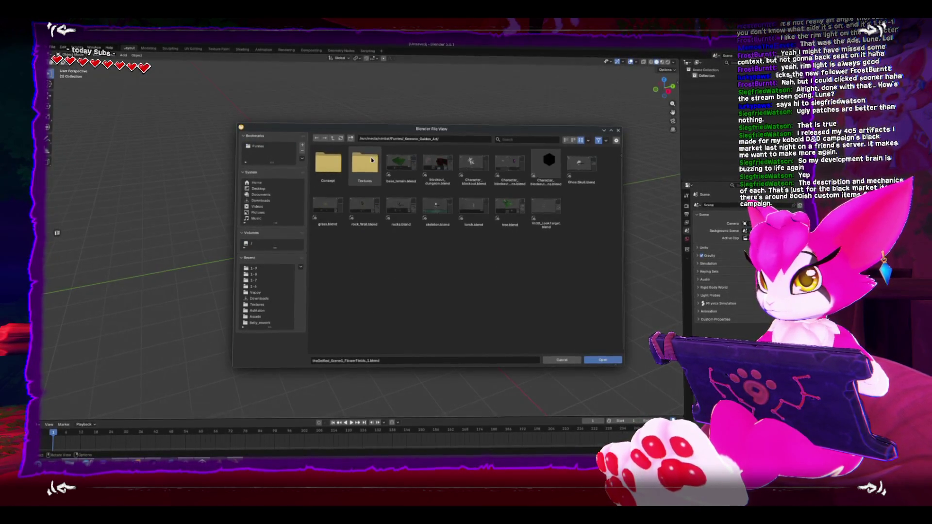
double_click(443, 161)
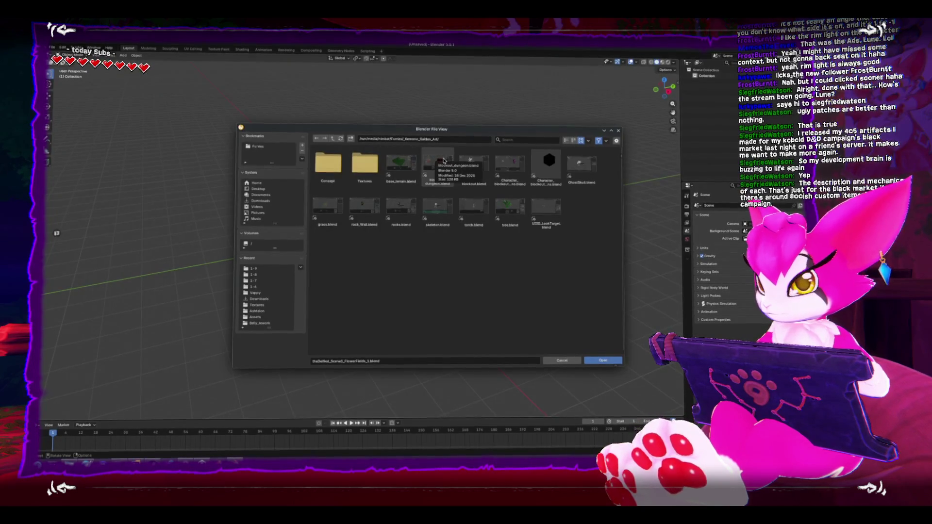
scroll(468, 220, "down", 3)
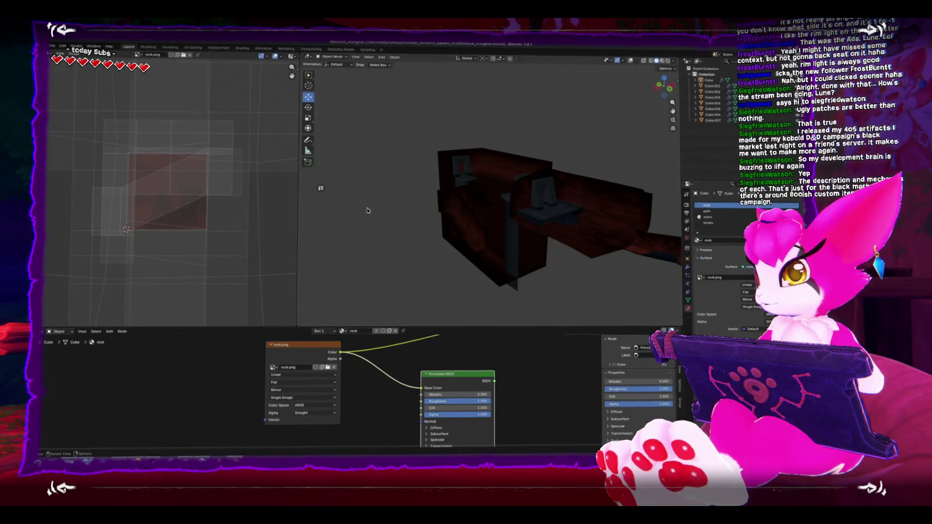
Enlarge the 3D view by resizing its panels, orbit over the blockout and enter Edit Mode.
left_click_drag(473, 325, 473, 345)
mouse_move(480, 271)
left_mouse_down()
mouse_move(503, 225)
mouse_move(576, 226)
mouse_move(580, 246)
mouse_move(508, 231)
left_mouse_up()
left_click_drag(297, 225, 199, 226)
left_click_drag(365, 207, 366, 208)
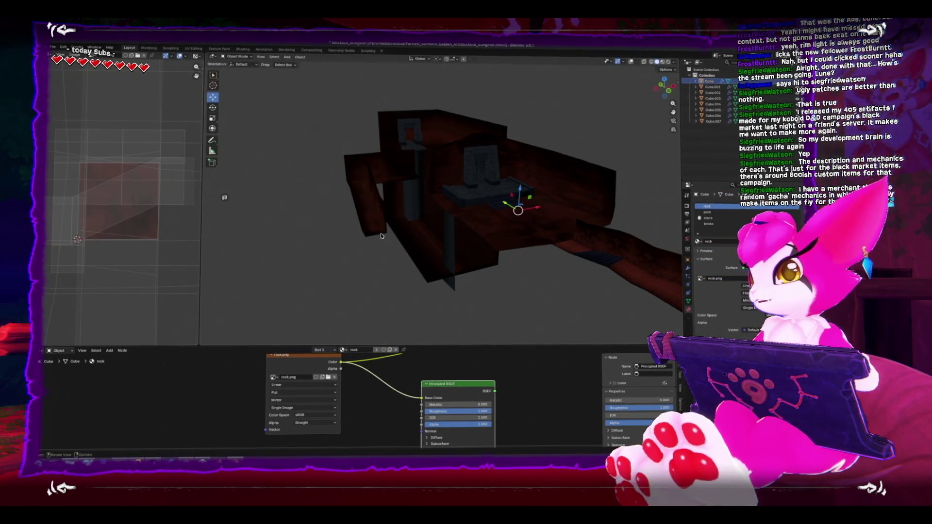
key("Tab")
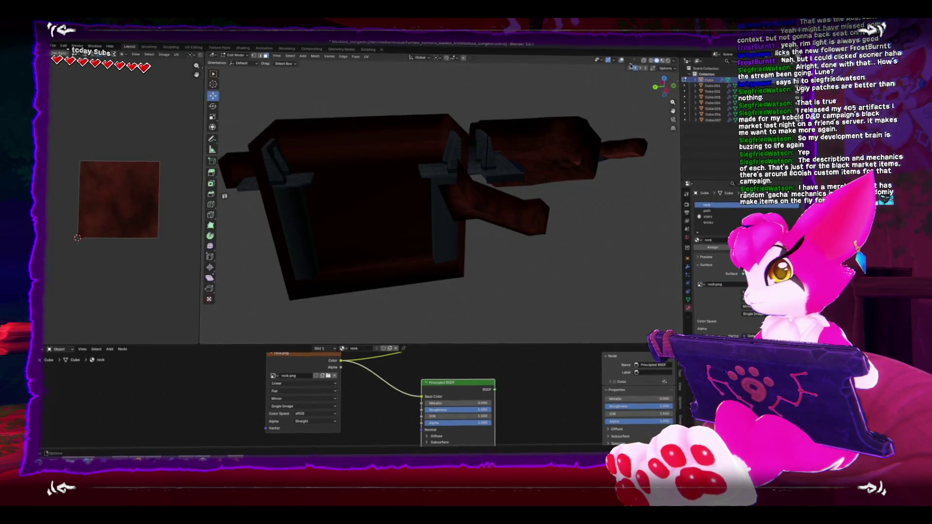
Box-select the small cube at the arm's end and move it vertically.
left_click(622, 59)
left_click_drag(481, 244, 534, 322)
key("ctrl+KP_3")
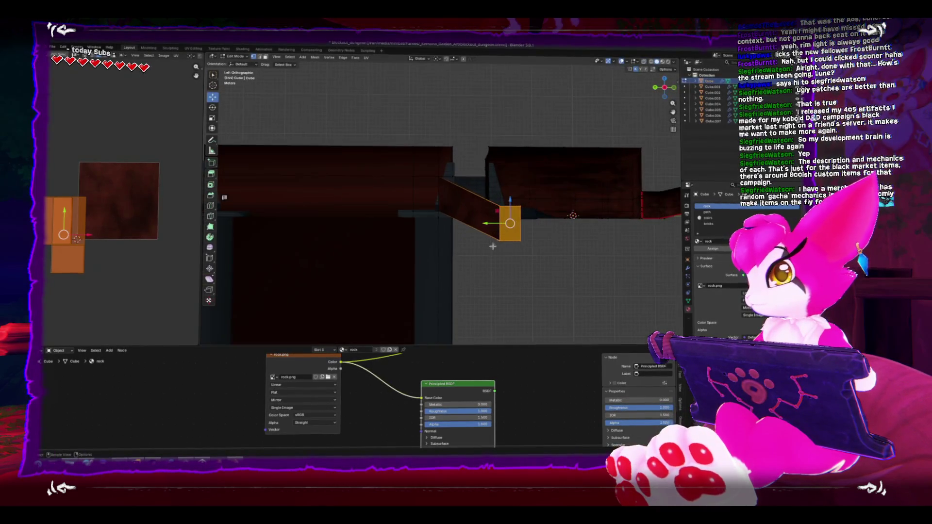
left_click_drag(513, 204, 513, 197)
mouse_move(512, 197)
left_mouse_down()
mouse_move(511, 253)
mouse_move(537, 178)
mouse_move(506, 228)
mouse_move(472, 233)
mouse_move(548, 281)
left_mouse_up()
Select the strip of faces in X-ray view and delete them.
key("alt+z")
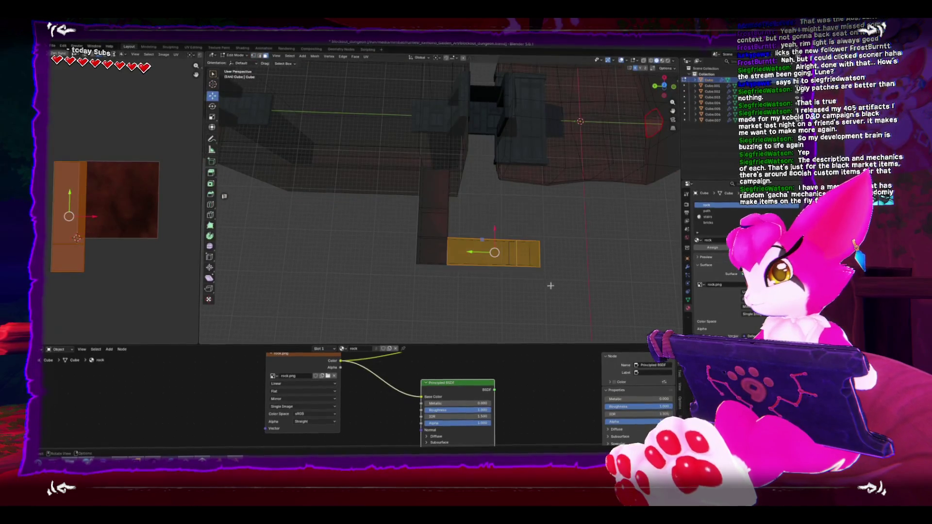
key("x")
key("alt+z")
mouse_move(468, 233)
left_mouse_down()
mouse_move(554, 290)
mouse_move(406, 189)
mouse_move(380, 198)
mouse_move(391, 243)
mouse_move(459, 214)
mouse_move(487, 234)
left_mouse_up()
key("x")
left_click(532, 294)
key("alt+z")
scroll(459, 214, "up", 5)
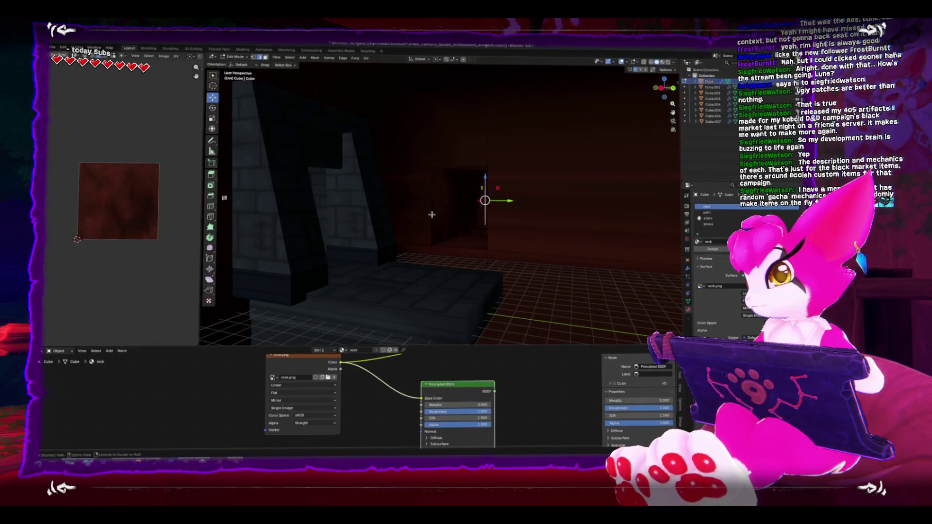
Add an edge loop across the corridor, slide it into place, and return to Object Mode.
key("ctrl+r")
key("Escape")
mouse_move(482, 214)
left_mouse_down()
mouse_move(513, 262)
mouse_move(482, 262)
mouse_move(476, 194)
mouse_move(506, 201)
left_mouse_up()
key("ctrl+r")
left_click(493, 214)
left_click(493, 214)
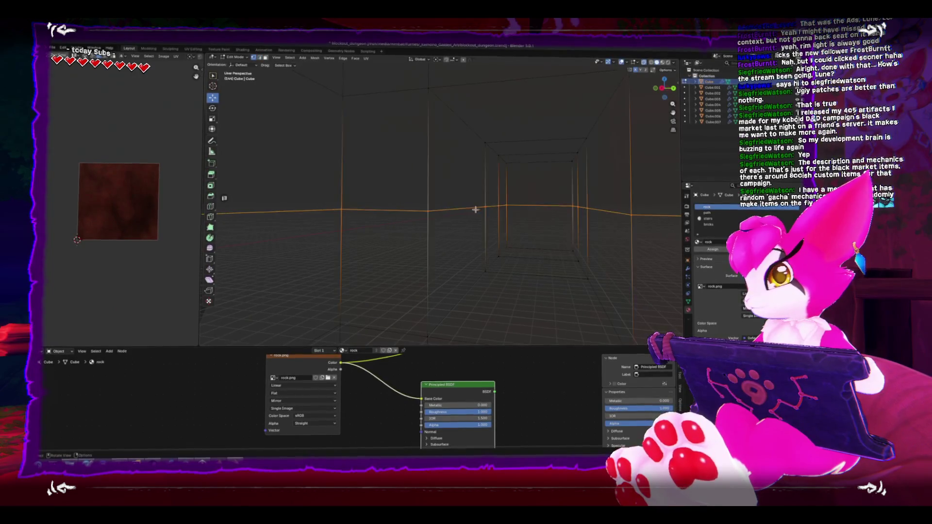
mouse_move(493, 193)
left_mouse_down()
mouse_move(538, 220)
mouse_move(500, 220)
mouse_move(519, 198)
mouse_move(525, 207)
mouse_move(491, 210)
mouse_move(480, 238)
mouse_move(450, 257)
mouse_move(459, 267)
mouse_move(510, 268)
mouse_move(476, 233)
mouse_move(434, 244)
mouse_move(453, 162)
mouse_move(426, 181)
left_mouse_up()
key("Tab")
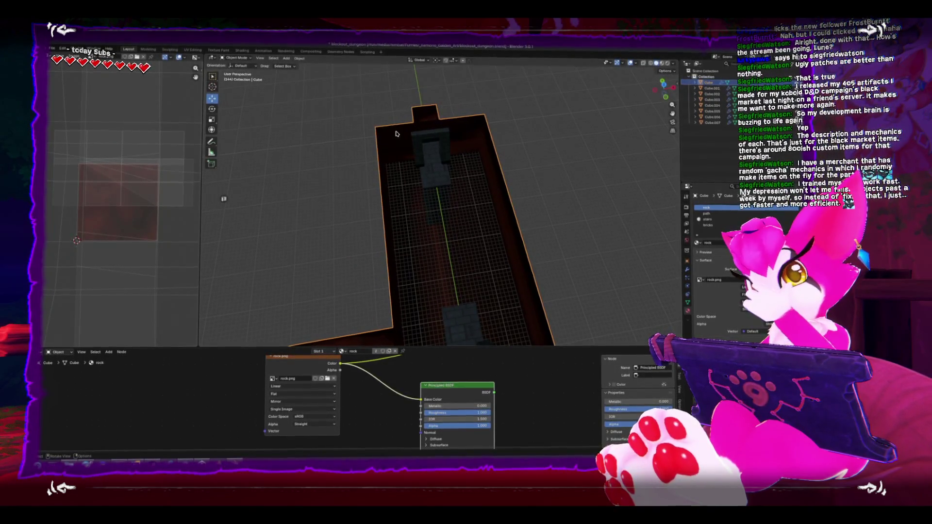
Inspect the room from low and high angles in Edit Mode with X-ray on.
left_click_drag(395, 138, 379, 244)
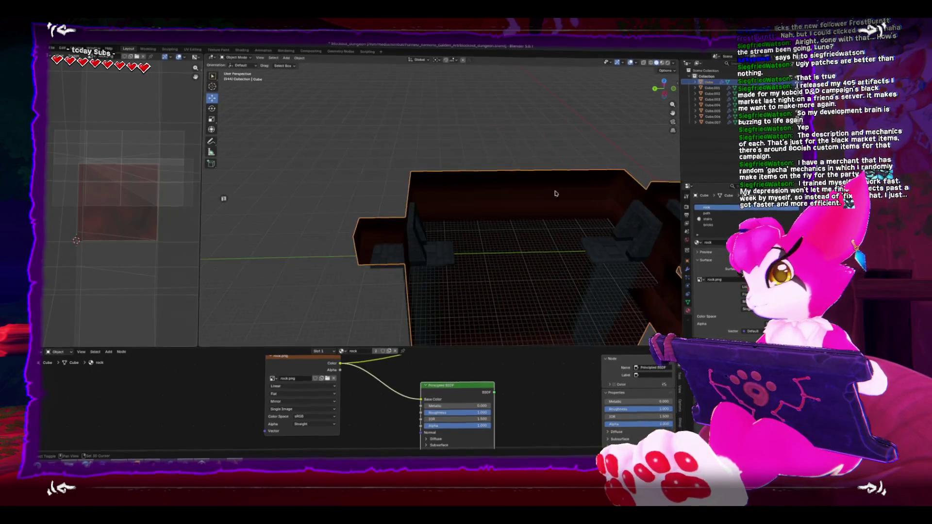
key("Tab")
key("alt+z")
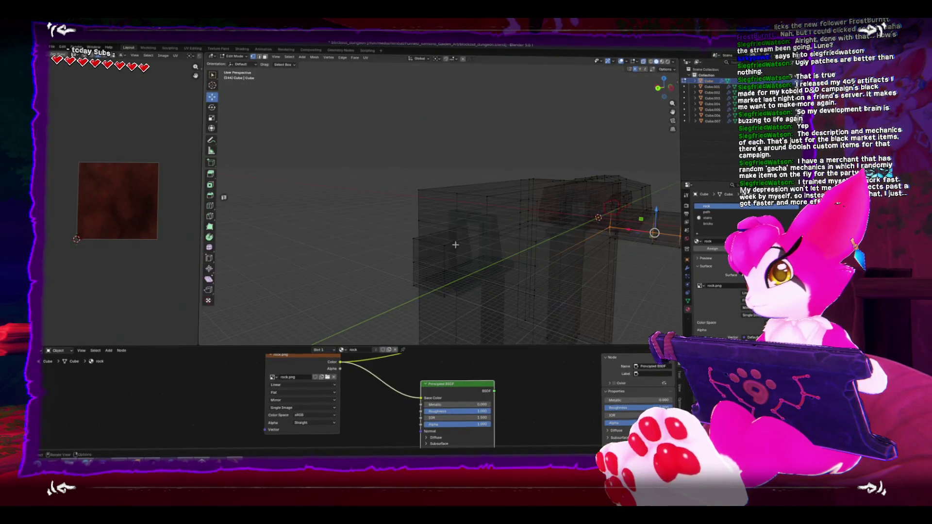
left_click_drag(416, 248, 412, 260)
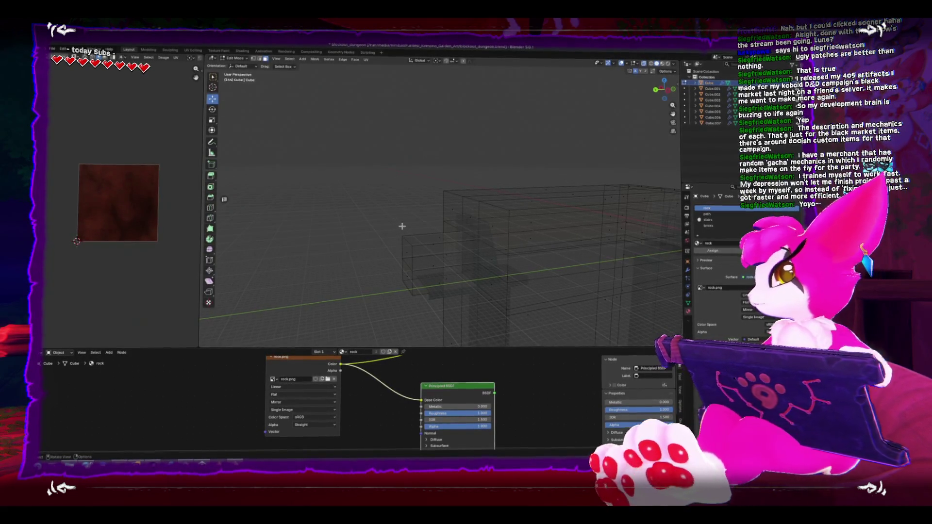
mouse_move(424, 234)
left_mouse_down()
mouse_move(437, 265)
mouse_move(411, 210)
mouse_move(421, 228)
mouse_move(428, 223)
mouse_move(421, 228)
left_mouse_up()
key("shift+z")
key("Tab")
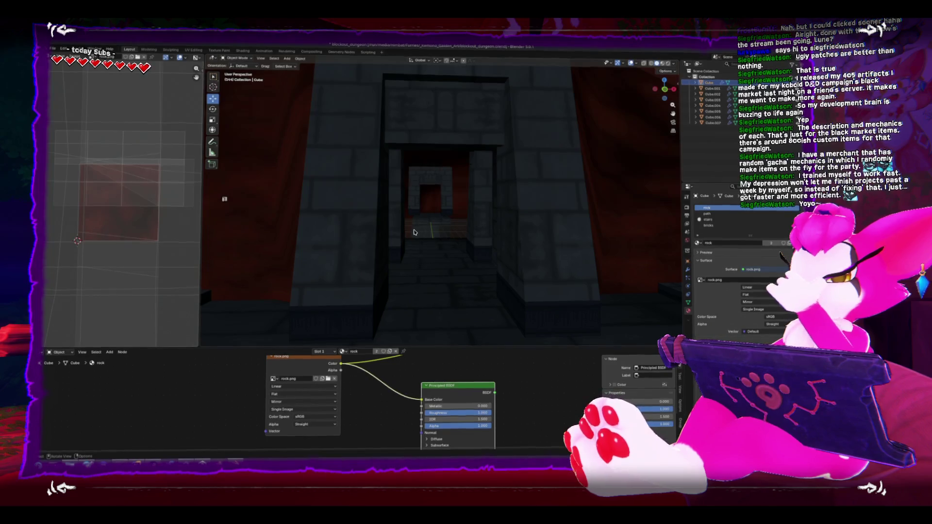
Look over the room from overhead and inside, then switch to the Unity Editor.
mouse_move(436, 234)
left_mouse_down()
mouse_move(495, 256)
mouse_move(490, 265)
mouse_move(493, 233)
mouse_move(485, 235)
left_mouse_up()
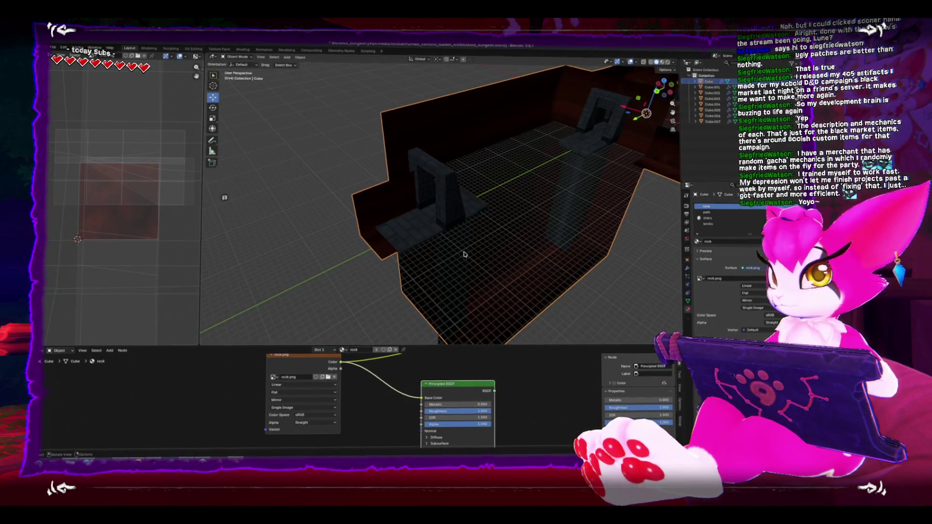
mouse_move(458, 255)
left_mouse_down()
mouse_move(462, 238)
mouse_move(531, 223)
mouse_move(485, 208)
mouse_move(557, 202)
mouse_move(506, 224)
mouse_move(441, 222)
mouse_move(478, 245)
mouse_move(470, 240)
mouse_move(469, 257)
left_mouse_up()
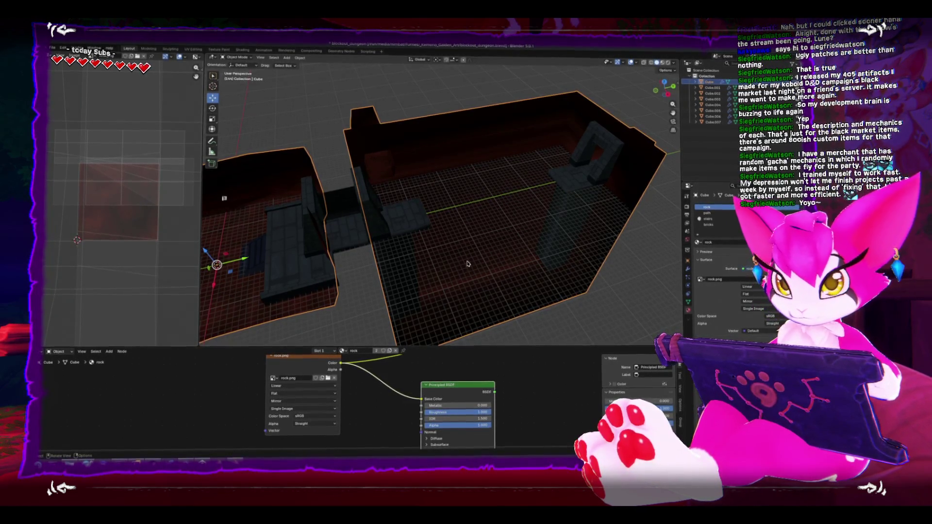
scroll(464, 267, "up", 3)
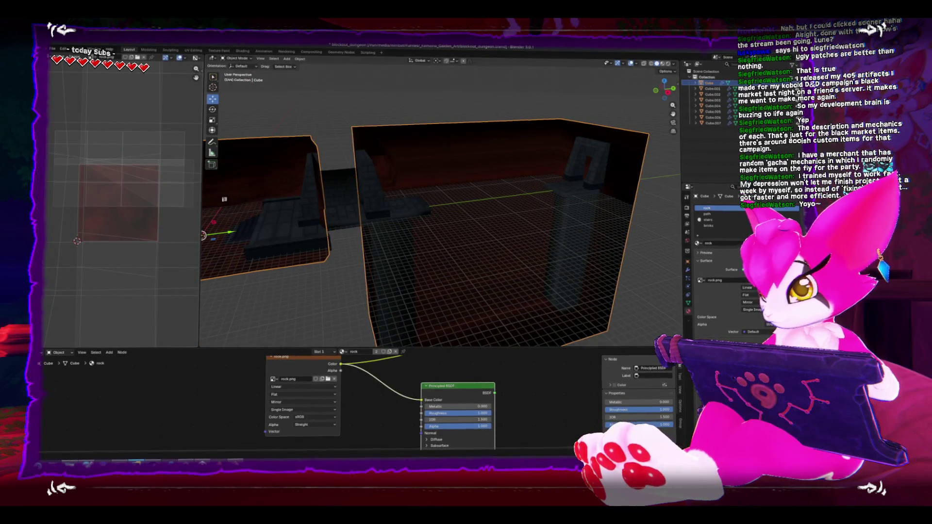
key("alt+Tab")
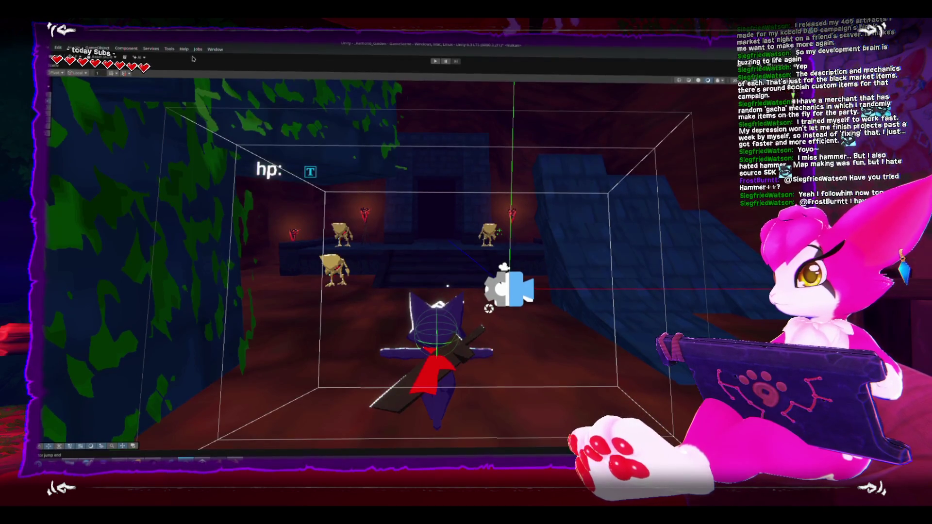
left_click(214, 50)
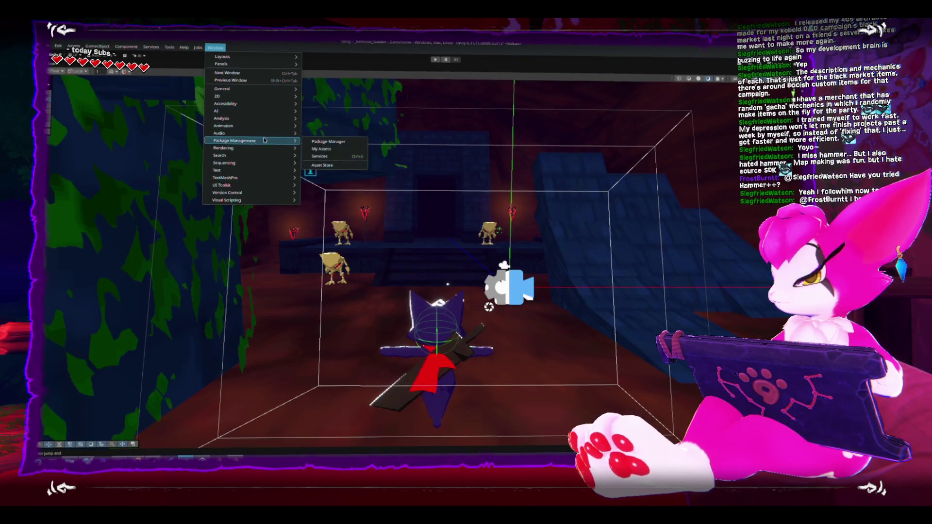
left_click(459, 118)
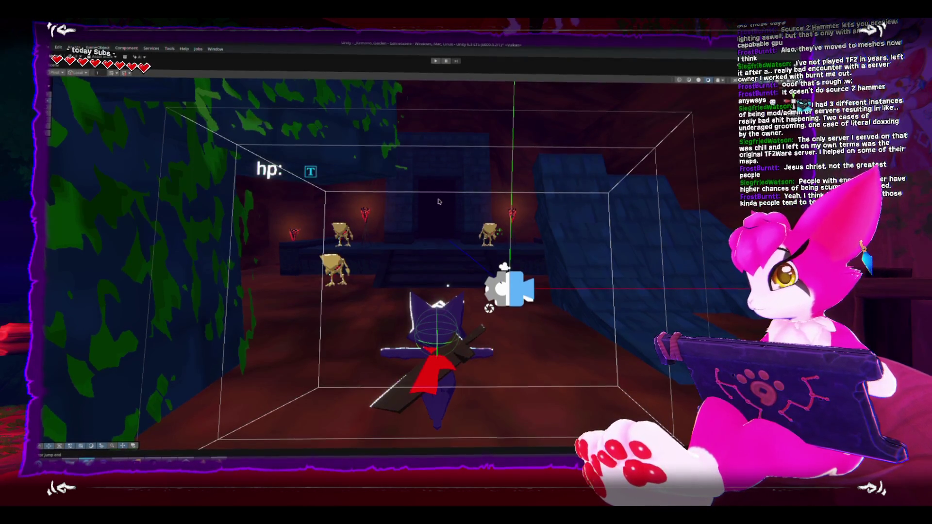
Navigate the Scene view through the level, framing a slab near the stairs and skeletons.
mouse_move(503, 315)
left_mouse_down()
mouse_move(473, 223)
mouse_move(470, 263)
mouse_move(444, 276)
mouse_move(504, 252)
mouse_move(443, 266)
mouse_move(494, 268)
mouse_move(457, 345)
left_mouse_up()
left_click_drag(427, 319, 295, 318)
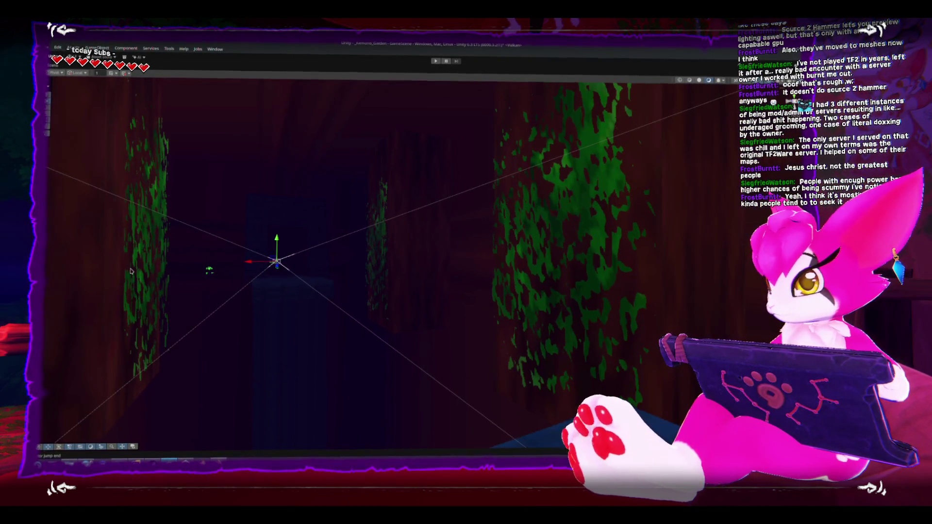
mouse_move(324, 267)
left_mouse_down()
mouse_move(322, 295)
mouse_move(499, 287)
mouse_move(497, 320)
mouse_move(439, 295)
mouse_move(487, 322)
mouse_move(457, 331)
mouse_move(370, 281)
mouse_move(306, 260)
mouse_move(298, 277)
mouse_move(395, 271)
mouse_move(358, 337)
mouse_move(421, 374)
mouse_move(283, 334)
mouse_move(475, 305)
mouse_move(435, 322)
mouse_move(442, 320)
left_mouse_up()
left_click(476, 305)
key("f")
mouse_move(347, 324)
left_mouse_down()
mouse_move(389, 300)
mouse_move(396, 319)
left_mouse_up()
mouse_move(526, 325)
left_mouse_down()
mouse_move(468, 326)
mouse_move(407, 284)
mouse_move(391, 285)
mouse_move(417, 273)
mouse_move(456, 301)
mouse_move(474, 299)
left_mouse_up()
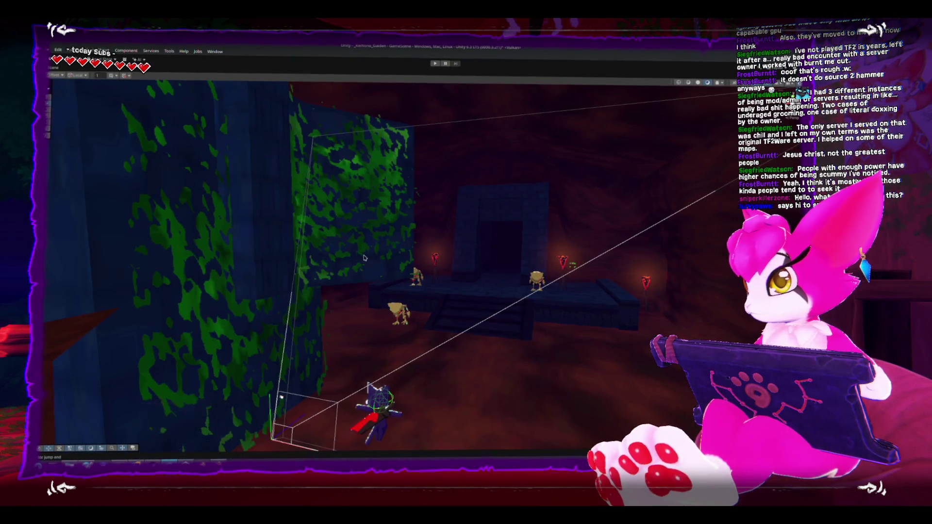
mouse_move(276, 230)
left_mouse_down()
mouse_move(438, 256)
mouse_move(325, 242)
left_mouse_up()
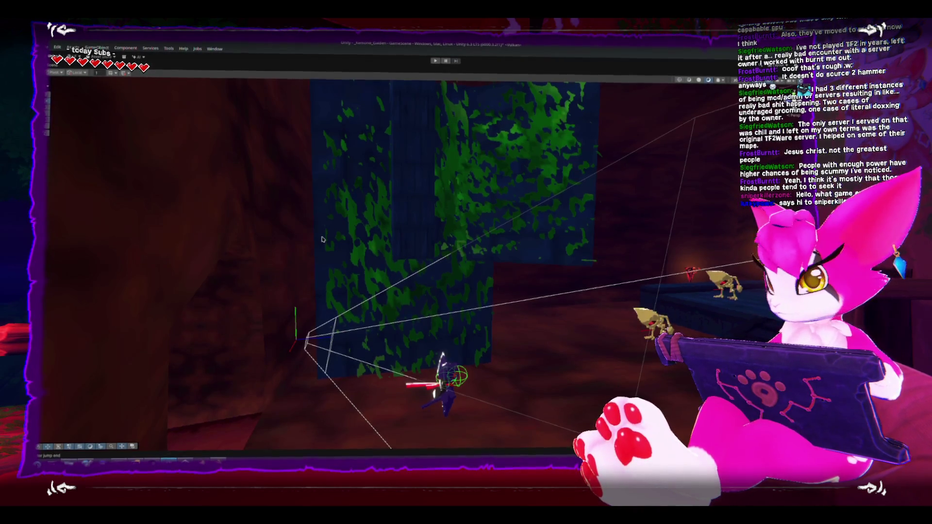
mouse_move(345, 250)
left_mouse_down()
mouse_move(389, 279)
mouse_move(382, 272)
mouse_move(439, 243)
mouse_move(403, 210)
mouse_move(455, 293)
mouse_move(451, 284)
mouse_move(488, 269)
left_mouse_up()
Select the player character, frame it with F and orbit to view it from behind.
left_click(439, 289)
key("f")
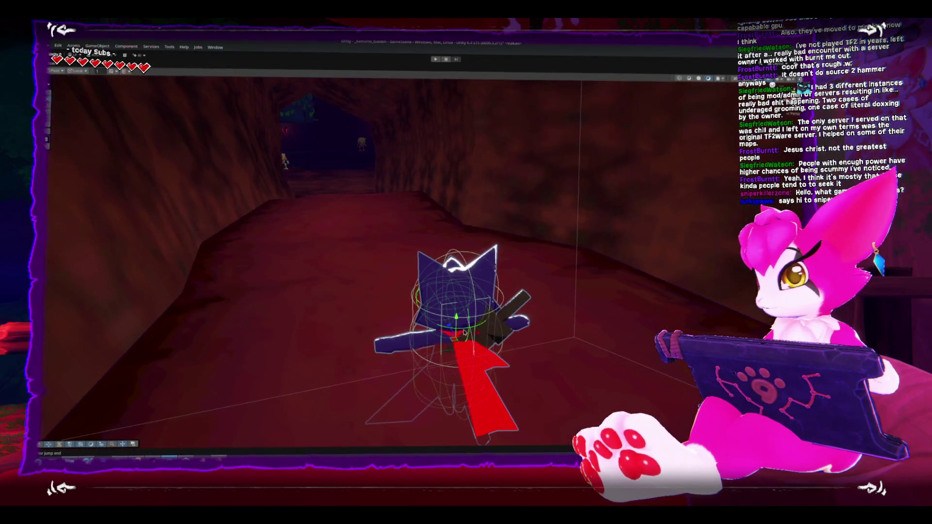
mouse_move(458, 279)
left_mouse_down()
mouse_move(406, 271)
mouse_move(396, 302)
left_mouse_up()
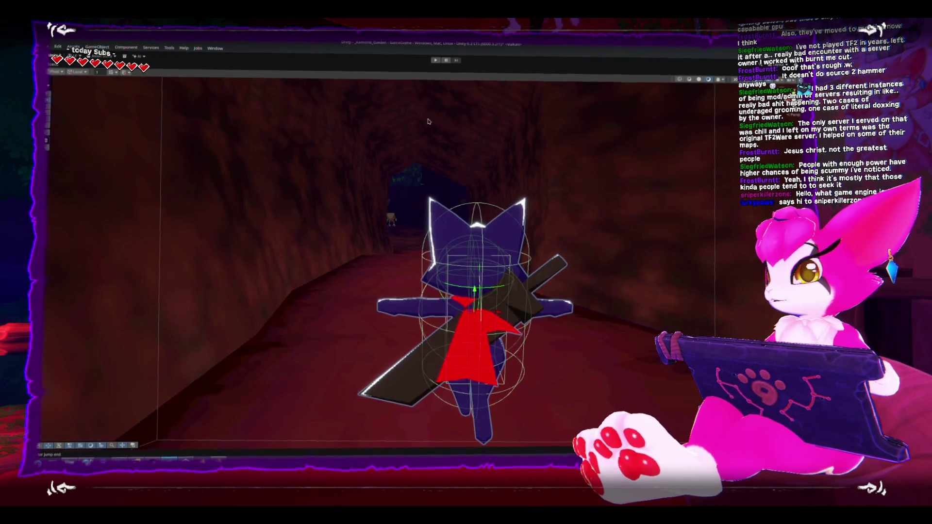
mouse_move(364, 396)
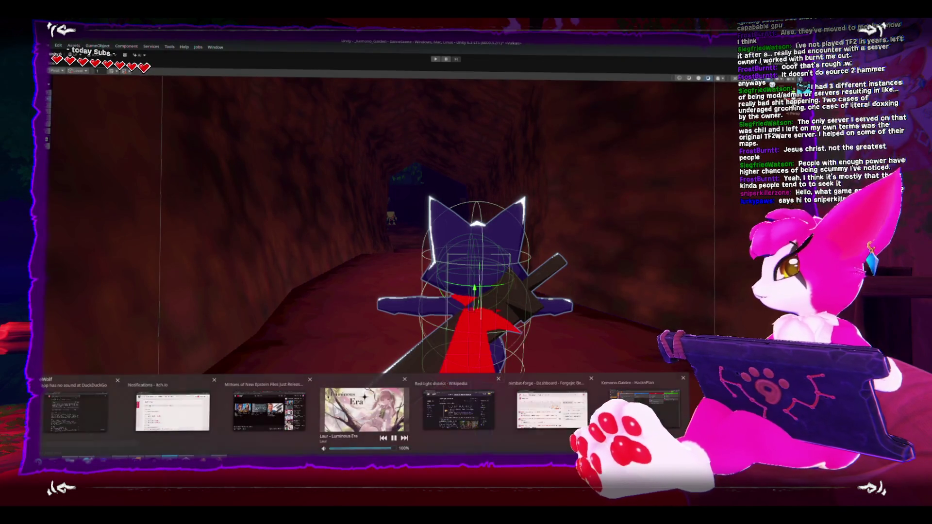
Close the Wikipedia browser window and cycle past the Forgejo dashboard window.
key("alt+Tab")
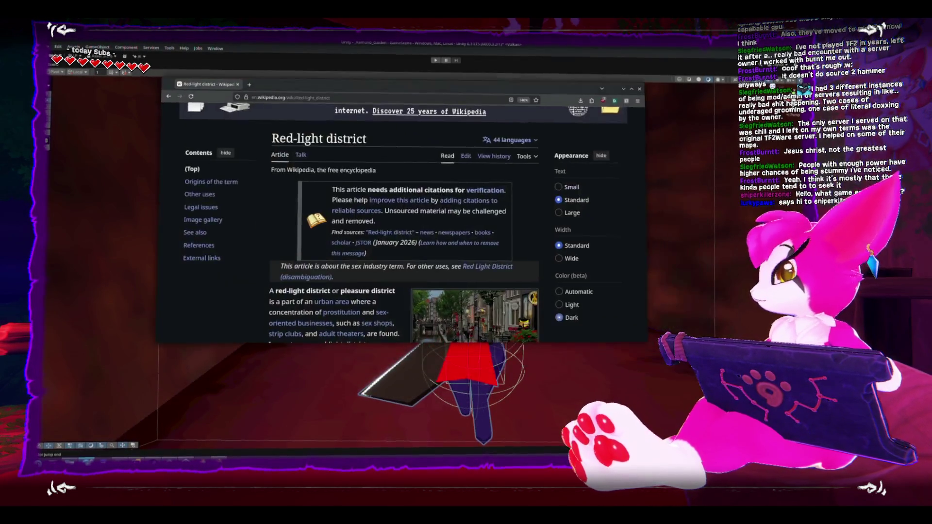
left_click(641, 89)
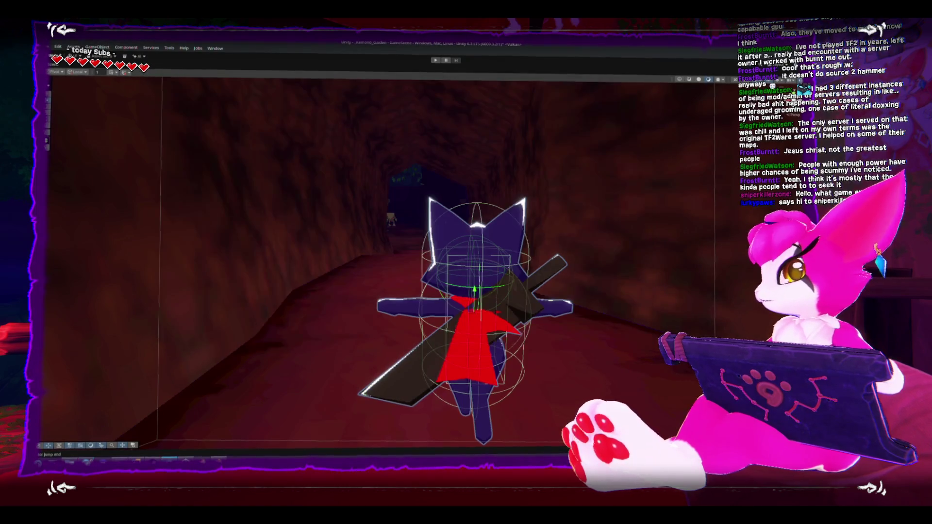
key("alt+Tab")
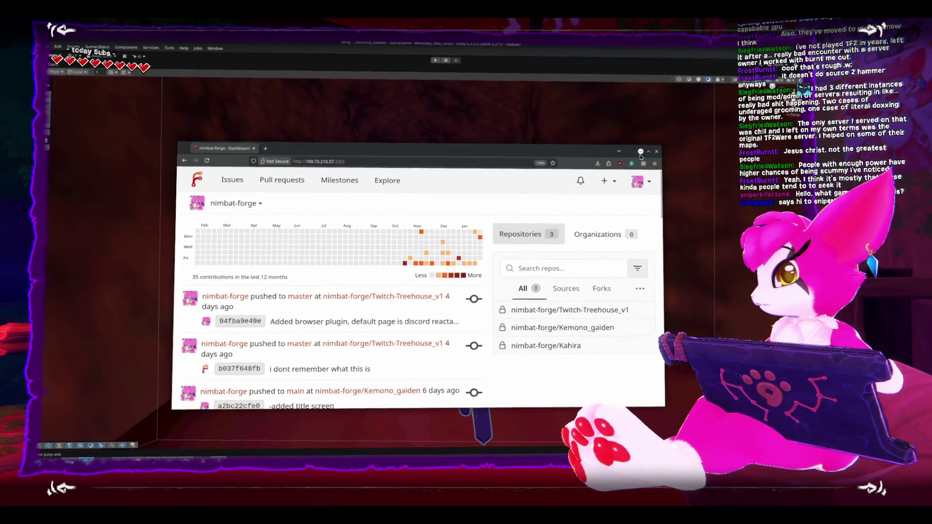
key("alt+Tab")
key("alt+Tab")
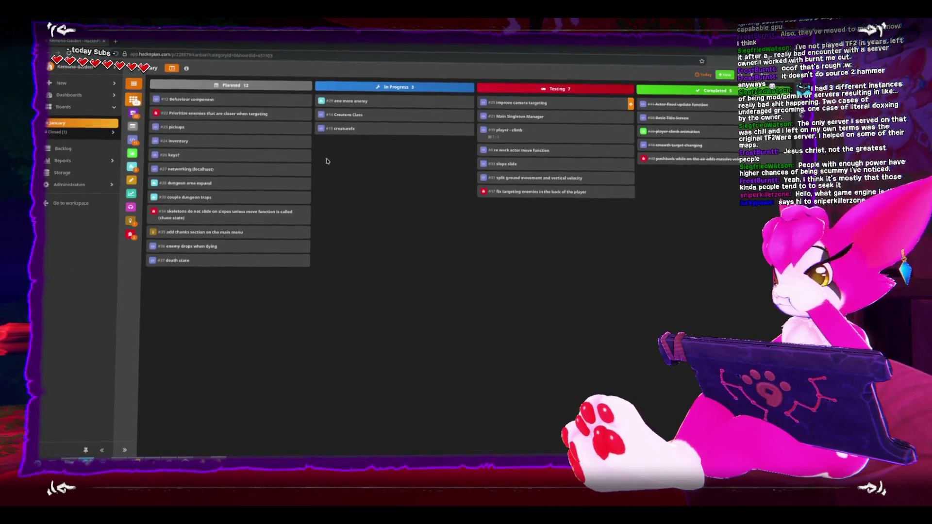
Start a new task on the board, keeping Programming as its category.
left_click(725, 75)
left_click(726, 84)
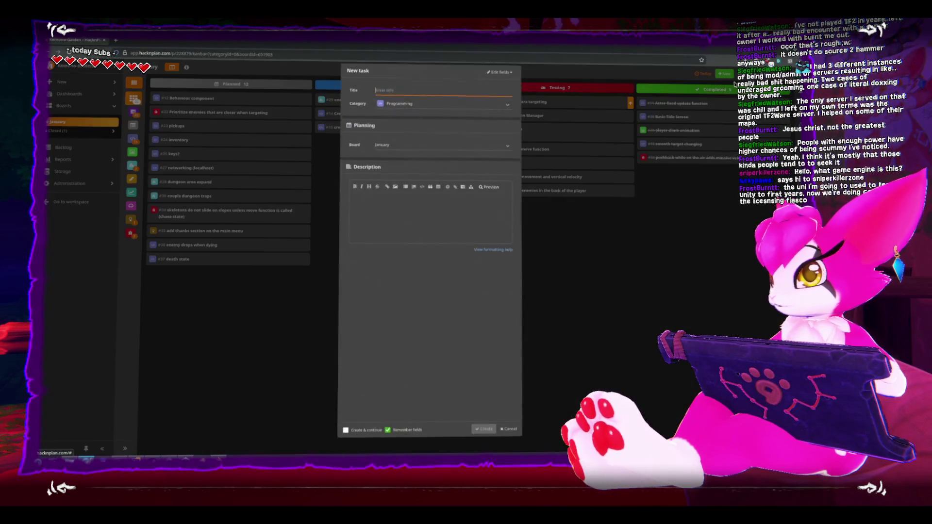
left_click(435, 113)
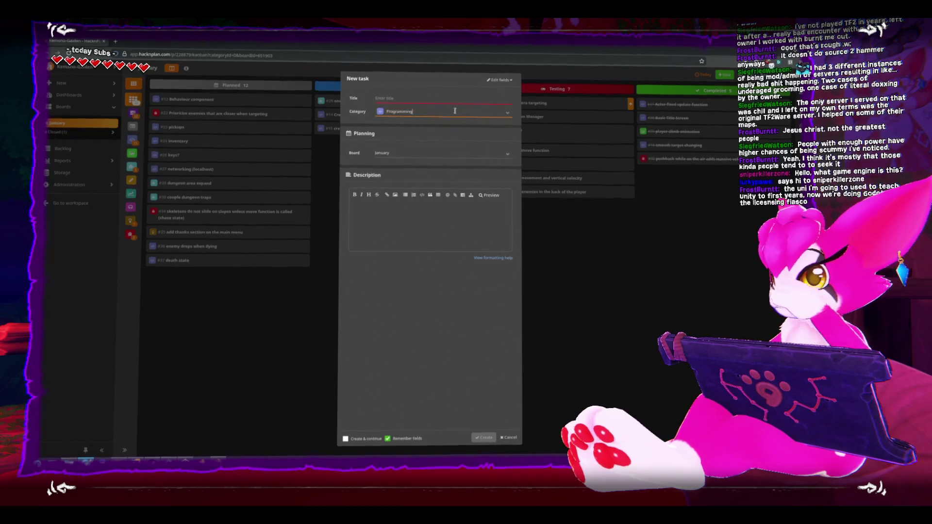
left_click(507, 115)
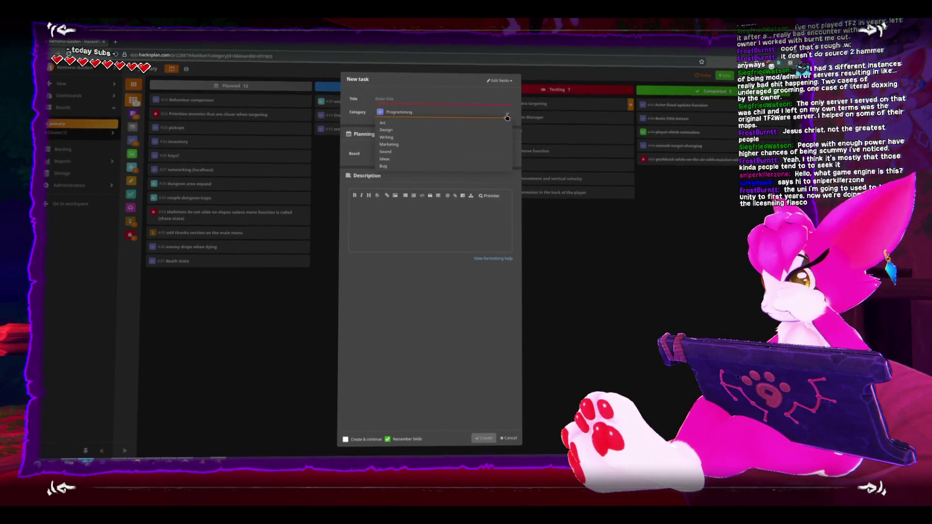
left_click(468, 94)
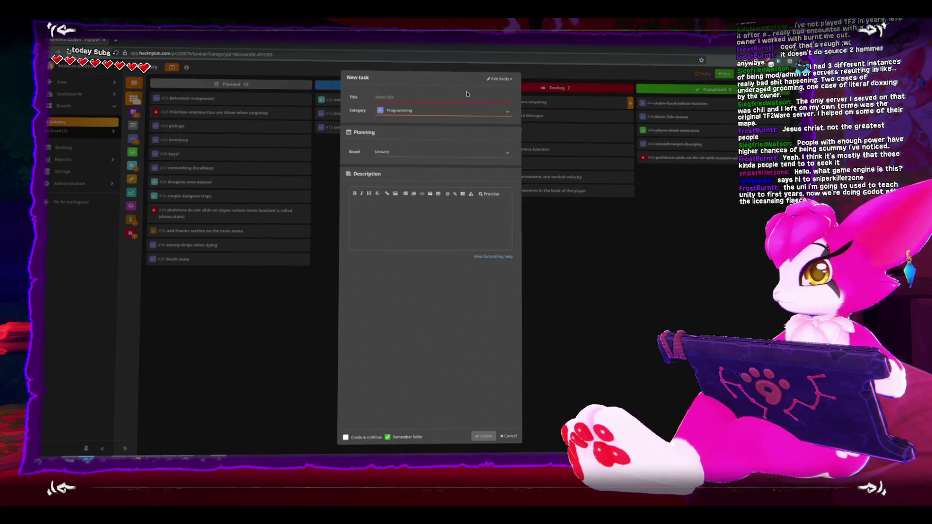
Title the task 'Spawn point', describe game-build and debug-tool spawn points, and create it.
left_click(445, 101)
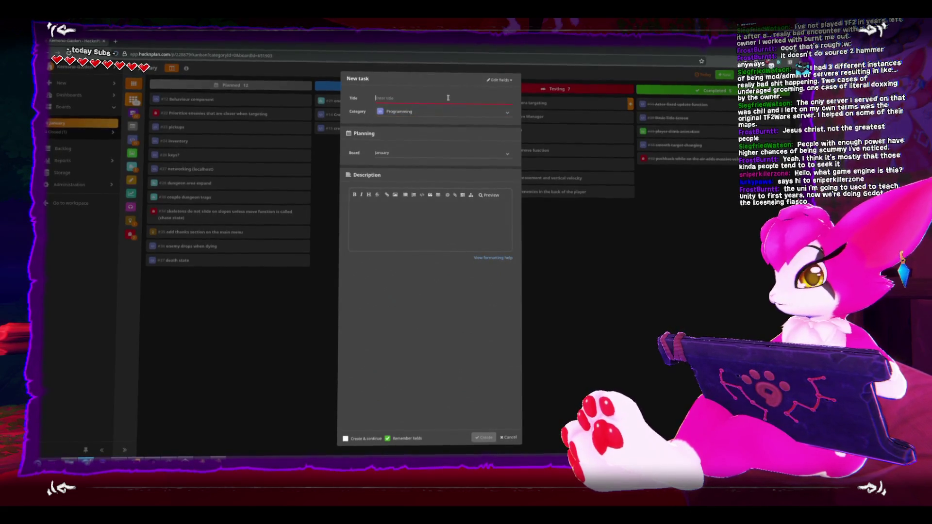
type("SPawn")
key("BackSpace")
key("BackSpace")
key("BackSpace")
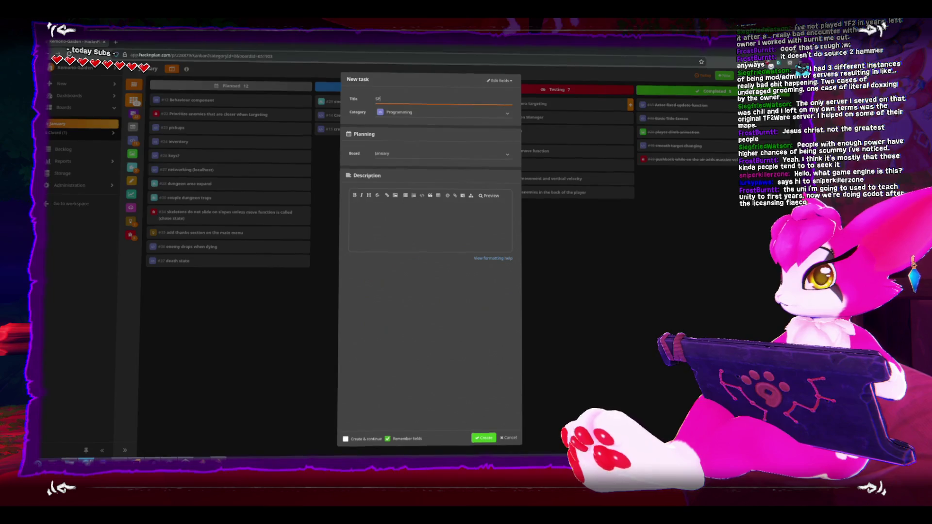
type("pawn point")
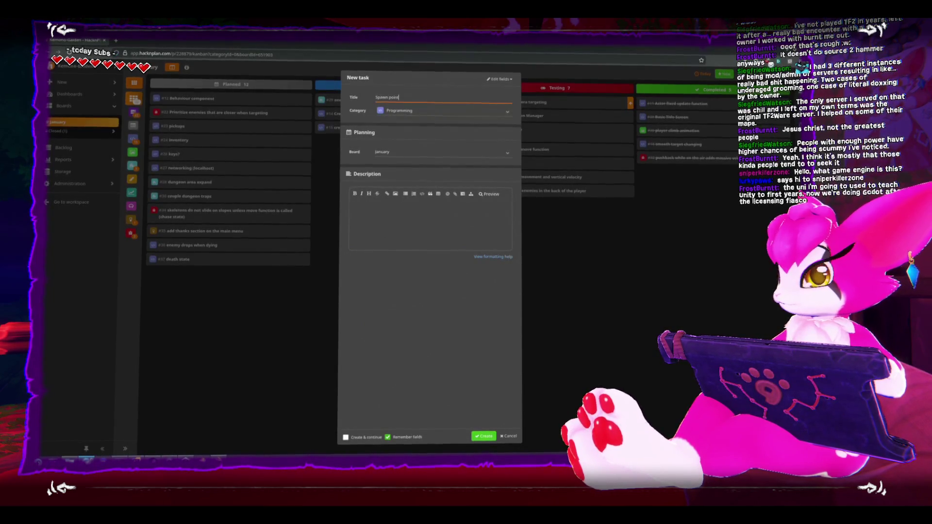
left_click(370, 222)
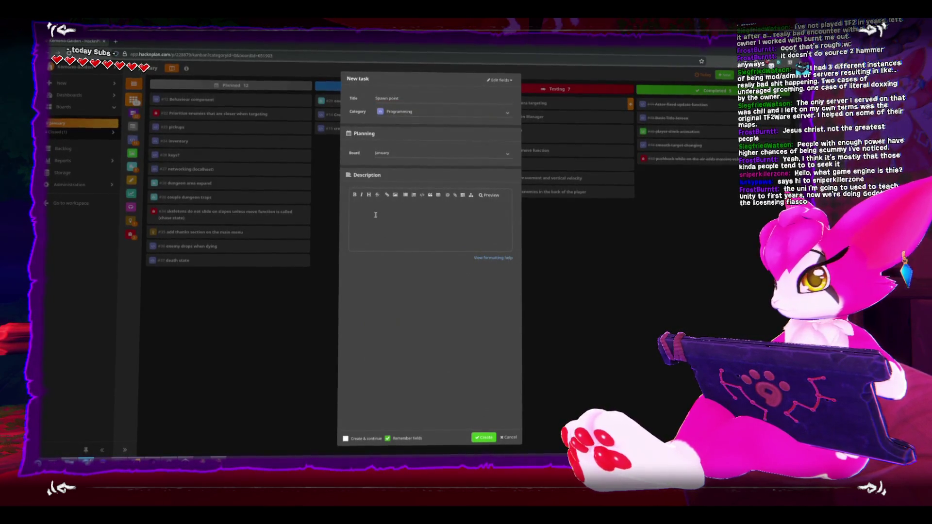
type("spawn point for ")
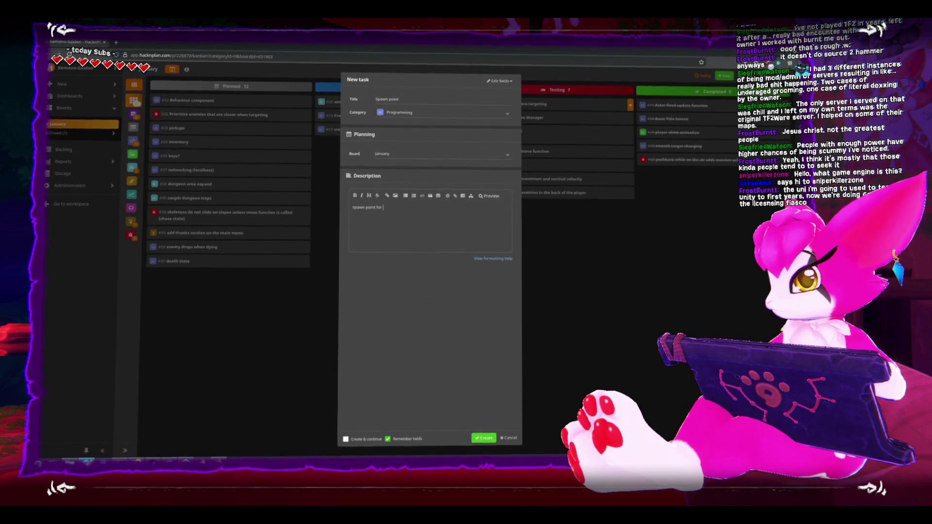
type("game bu")
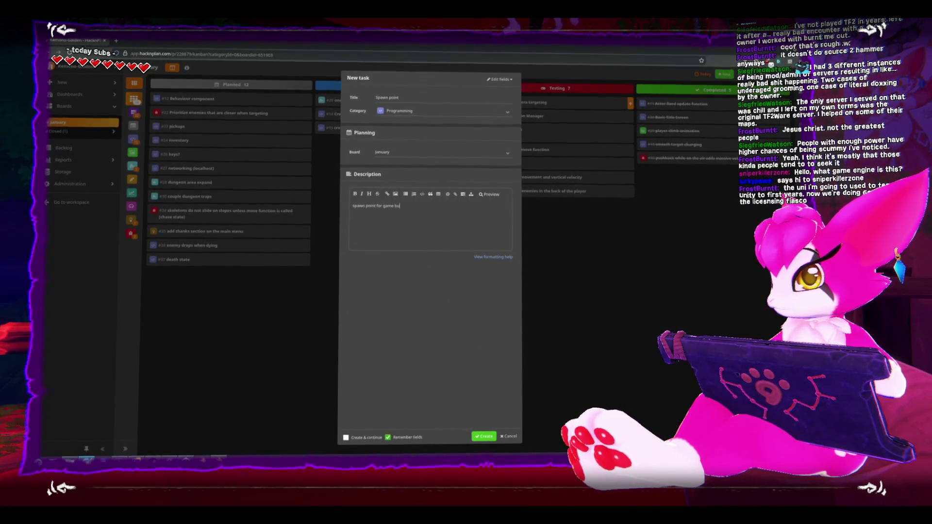
type("ilds but also spawn point as a debug t")
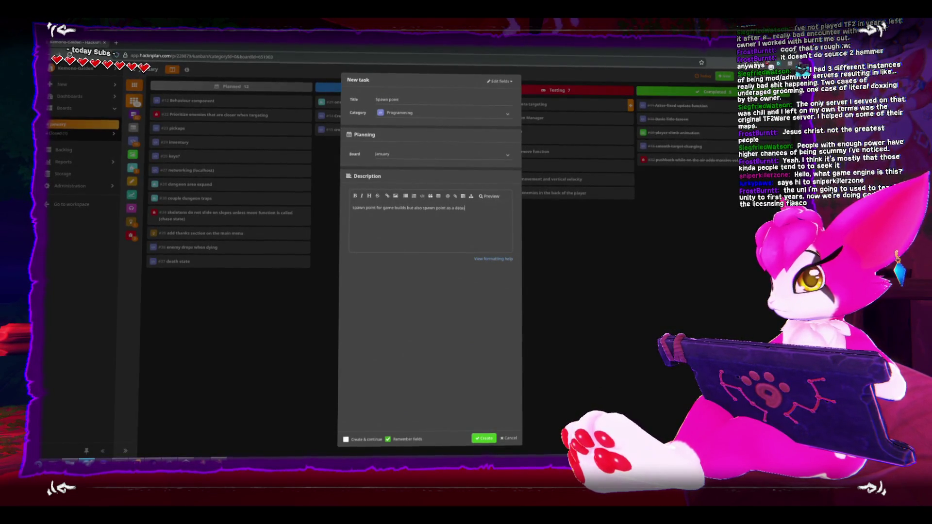
type("ool to spawn")
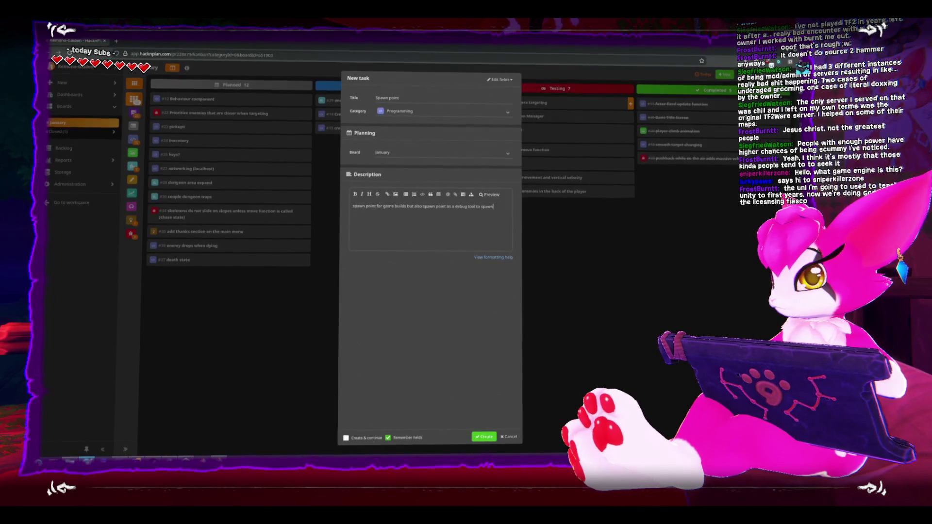
type(" the player at custom areas without")
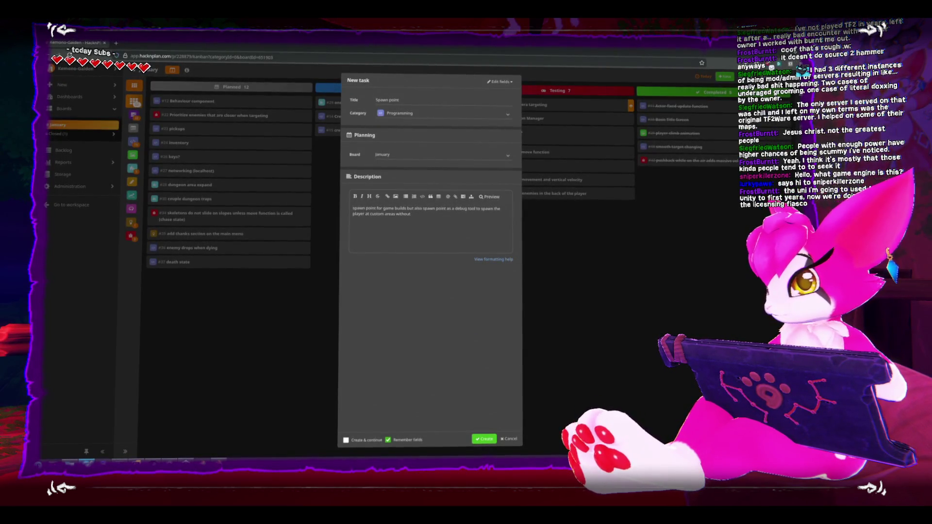
type("destroying the level on")
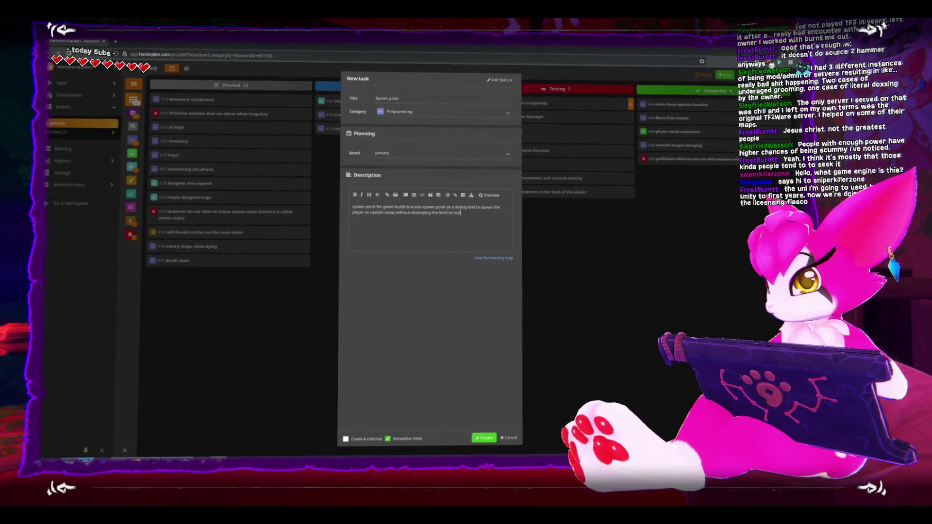
type("builds")
left_click(484, 438)
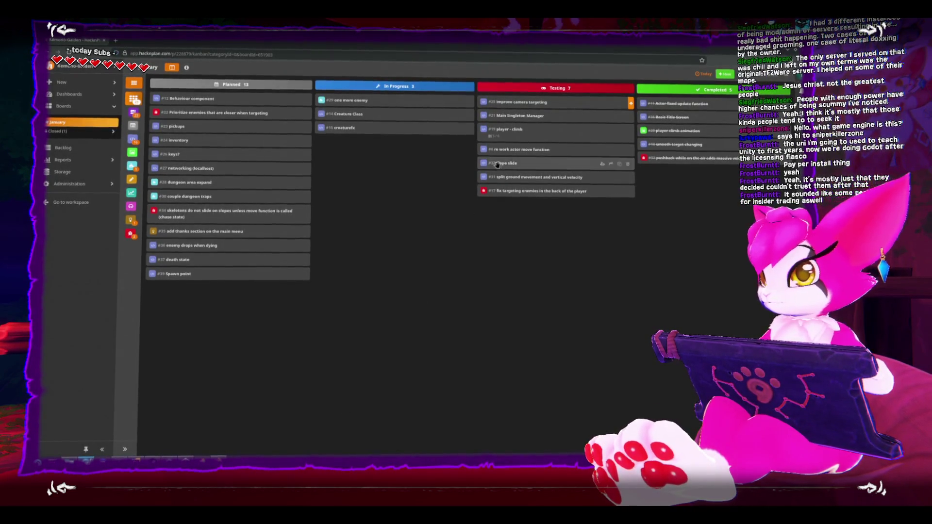
Restore the browser window to a smaller size and switch back to the Unity Editor.
left_click_drag(437, 41, 438, 102)
key("alt+Tab")
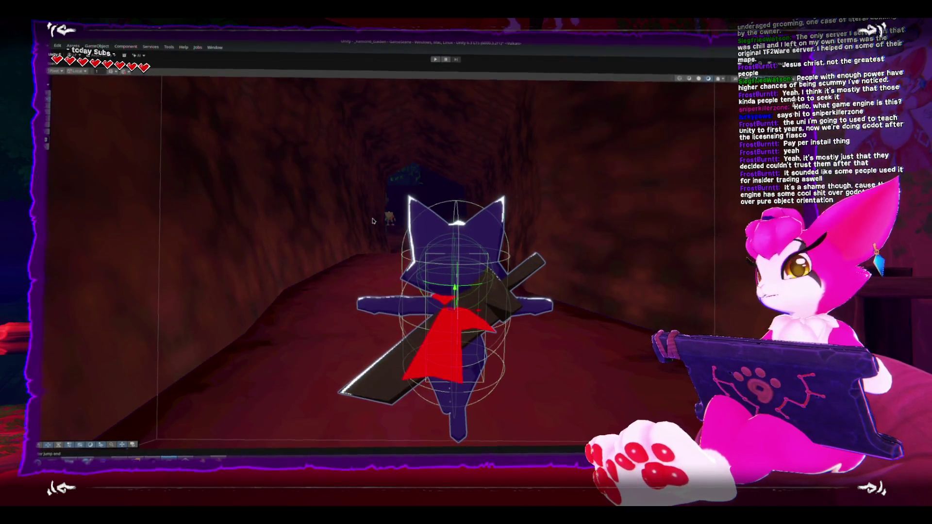
Restore the full editor layout with Shift+Space and tilt the Scene view overhead to the camera.
key("shift+space")
scroll(334, 228, "down", 4)
mouse_move(334, 228)
left_mouse_down()
mouse_move(297, 191)
mouse_move(330, 221)
left_mouse_up()
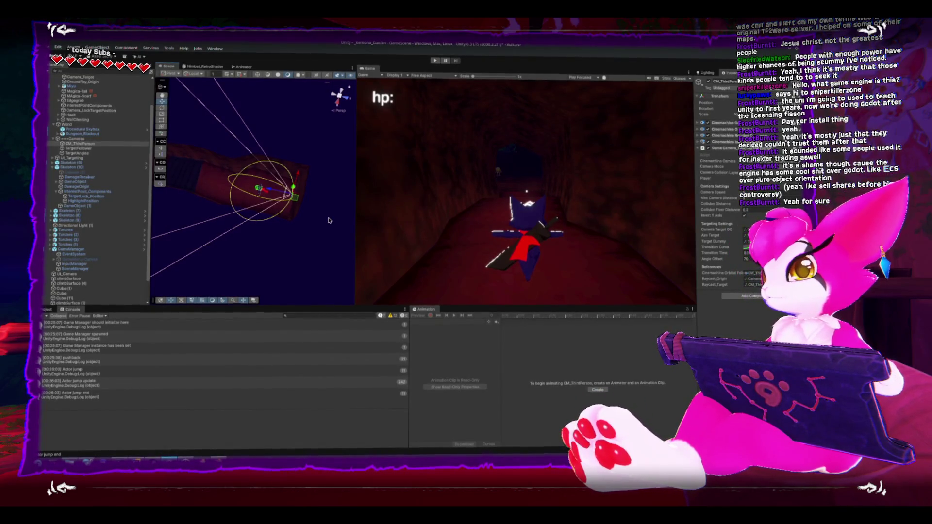
scroll(261, 192, "up", 2)
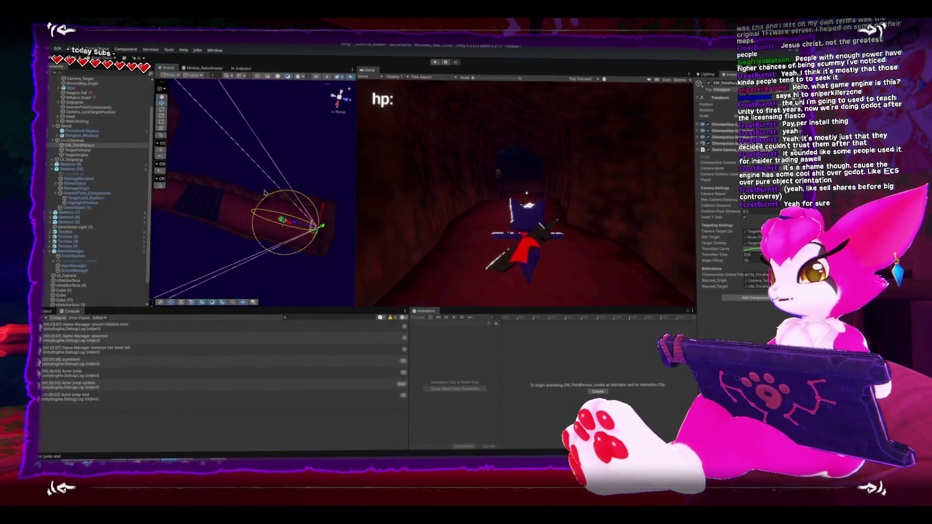
mouse_move(264, 193)
left_mouse_down()
mouse_move(253, 176)
mouse_move(216, 166)
left_mouse_up()
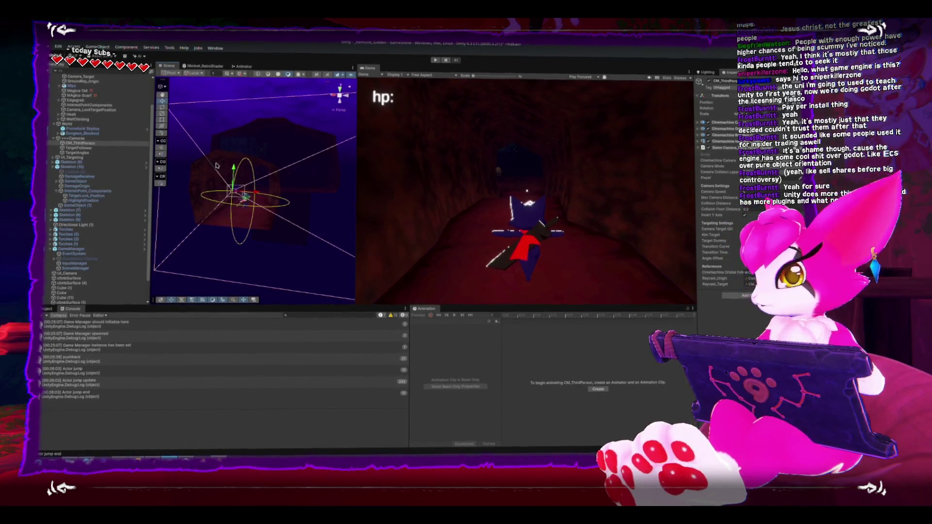
mouse_move(270, 151)
left_mouse_down()
mouse_move(283, 224)
mouse_move(285, 142)
mouse_move(243, 167)
mouse_move(224, 221)
left_mouse_up()
mouse_move(219, 200)
left_mouse_down()
mouse_move(235, 176)
mouse_move(267, 179)
mouse_move(230, 184)
left_mouse_up()
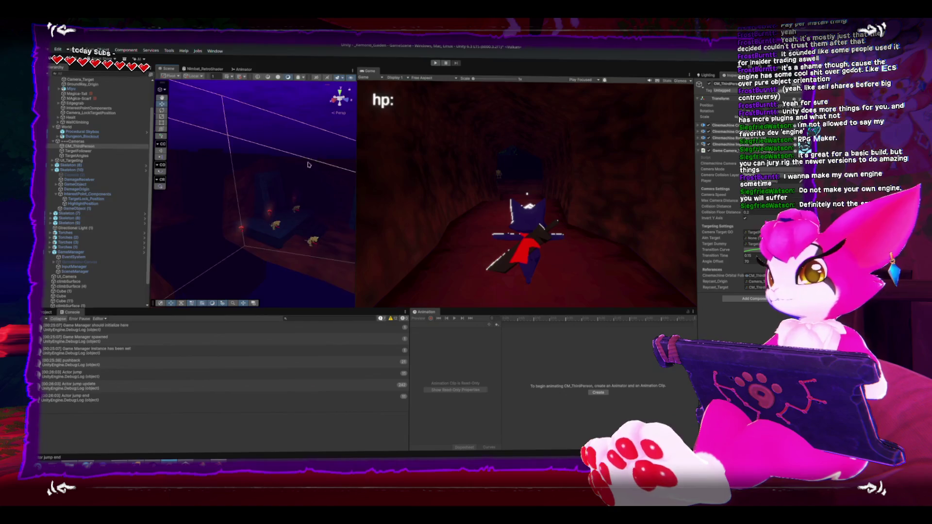
Maximize the Scene view and orbit the level, then switch to Blender and orbit the blockout.
key("shift+space")
scroll(300, 178, "up", 5)
scroll(300, 177, "down", 5)
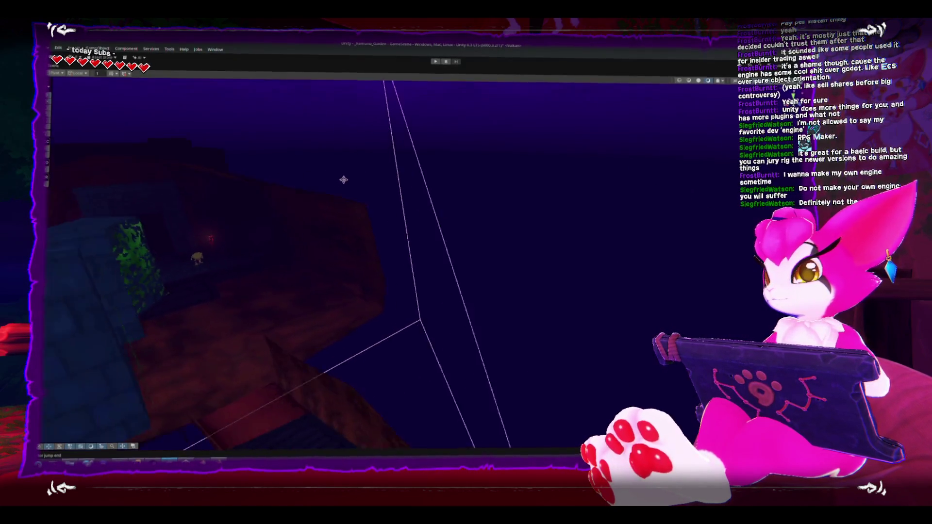
mouse_move(409, 217)
left_mouse_down()
mouse_move(369, 194)
mouse_move(322, 200)
mouse_move(329, 161)
mouse_move(351, 221)
mouse_move(302, 159)
mouse_move(410, 141)
mouse_move(495, 156)
mouse_move(484, 148)
mouse_move(430, 162)
mouse_move(458, 158)
mouse_move(544, 188)
mouse_move(427, 218)
mouse_move(312, 204)
mouse_move(339, 260)
mouse_move(408, 204)
mouse_move(337, 146)
mouse_move(416, 191)
mouse_move(340, 218)
mouse_move(288, 196)
mouse_move(229, 193)
mouse_move(289, 183)
mouse_move(378, 202)
mouse_move(485, 243)
mouse_move(470, 238)
mouse_move(244, 419)
left_mouse_up()
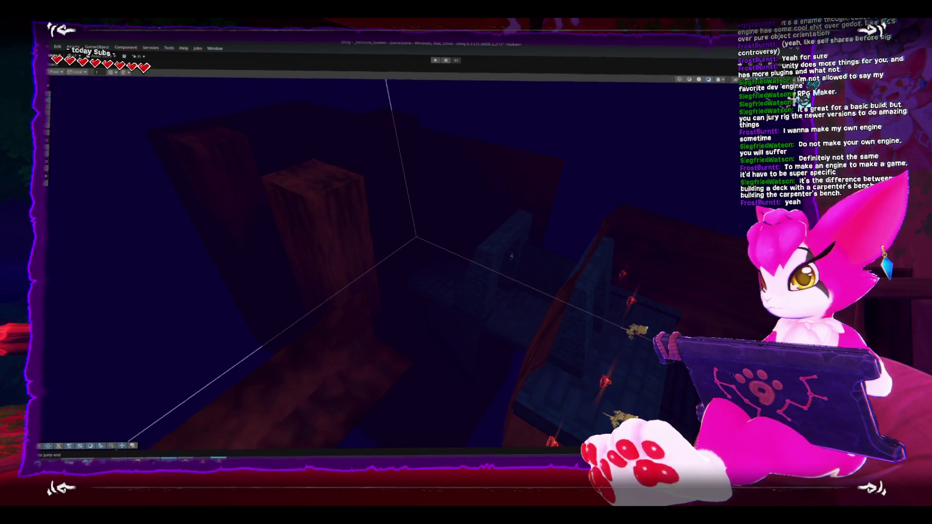
key("alt+Tab")
mouse_move(427, 272)
left_mouse_down()
mouse_move(449, 298)
mouse_move(476, 261)
mouse_move(429, 262)
left_mouse_up()
Select the small doorway wall piece and view it in top orthographic view.
mouse_move(461, 175)
left_mouse_down()
mouse_move(493, 175)
mouse_move(479, 173)
left_mouse_up()
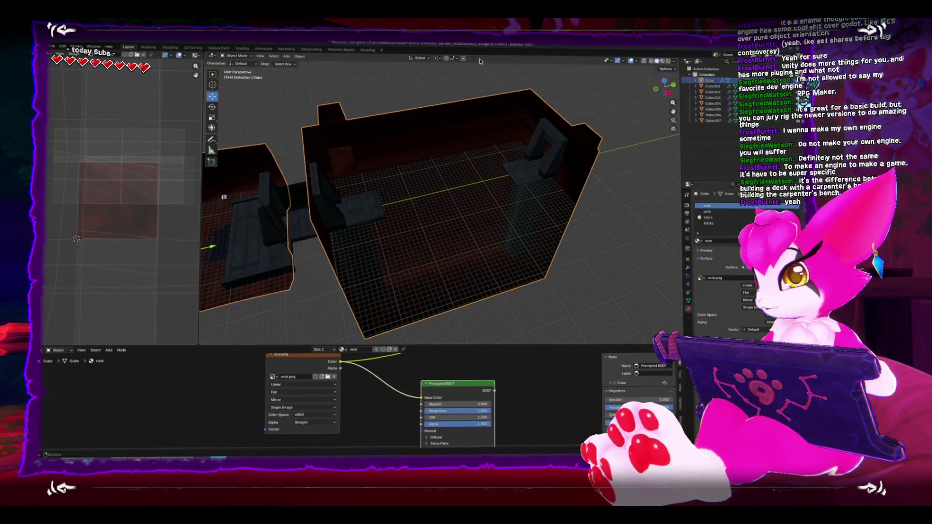
left_click_drag(485, 83, 644, 293)
left_click_drag(424, 94, 459, 180)
key("KP_7")
key("KP_1")
key("KP_7")
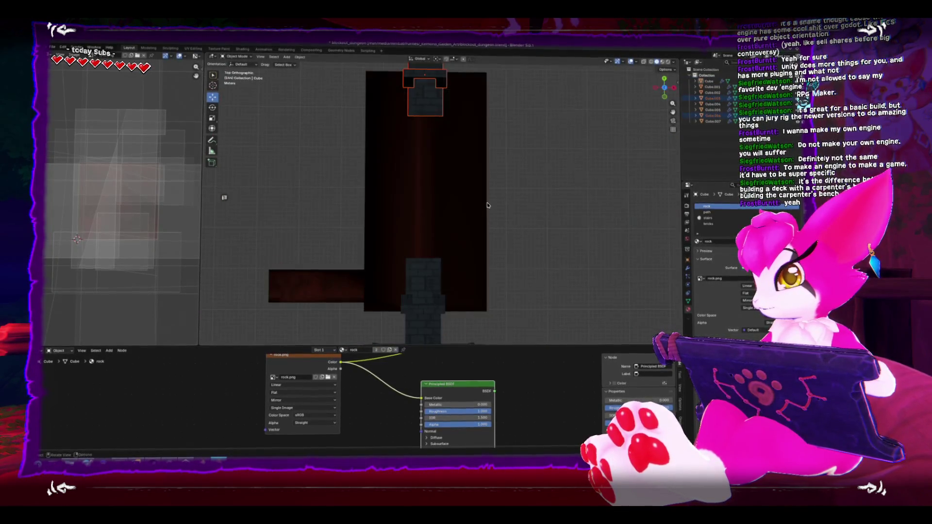
scroll(488, 205, "down", 2)
Rotate the doorway piece 90° and place it beside the main corridor.
key("r")
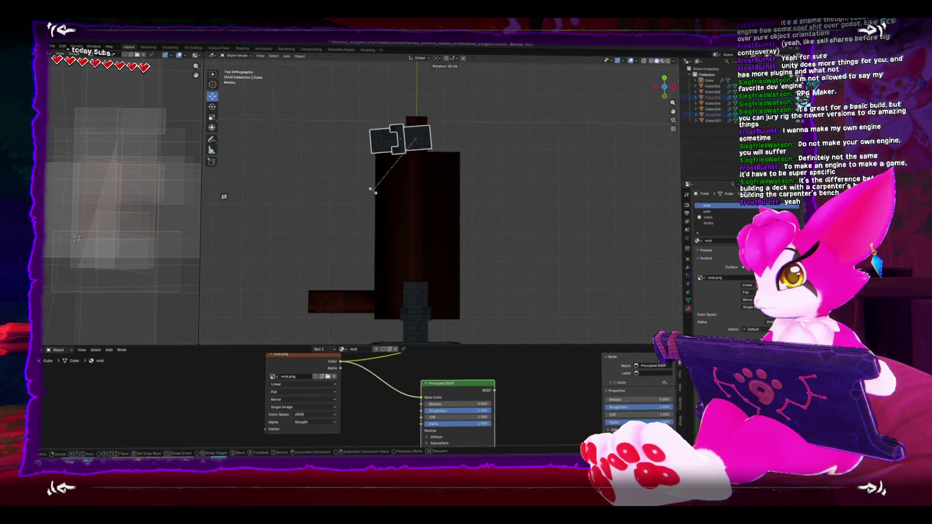
right_click(373, 190)
key("r")
left_click(470, 239)
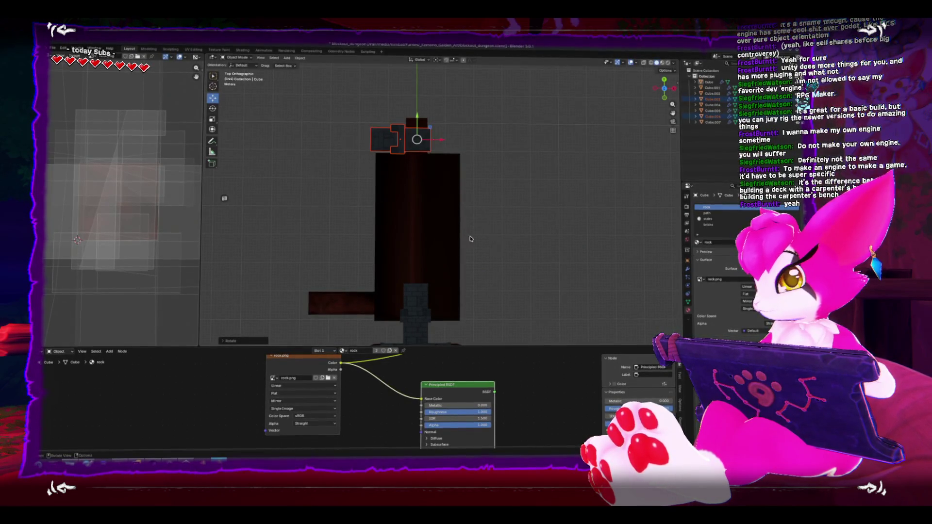
key("g")
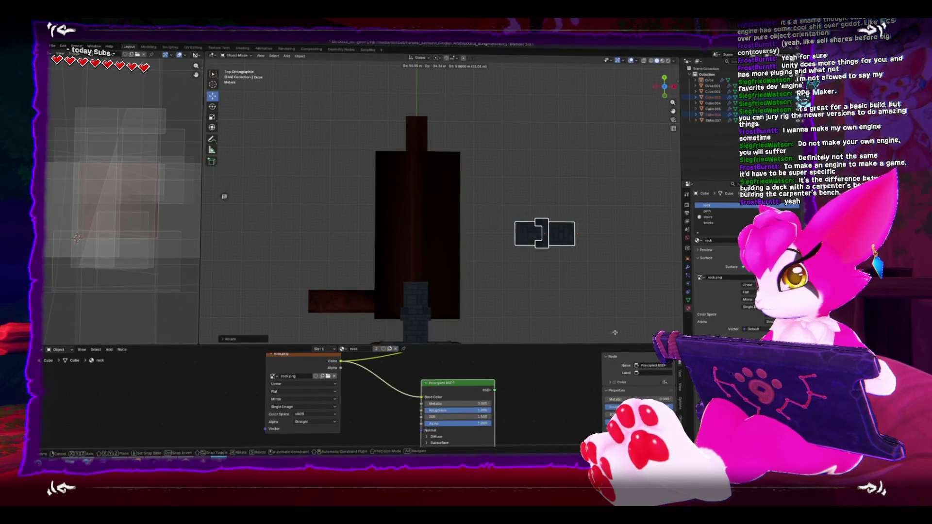
left_click(614, 332)
In Edit Mode, add a loop cut across the tall corridor mesh.
key("Tab")
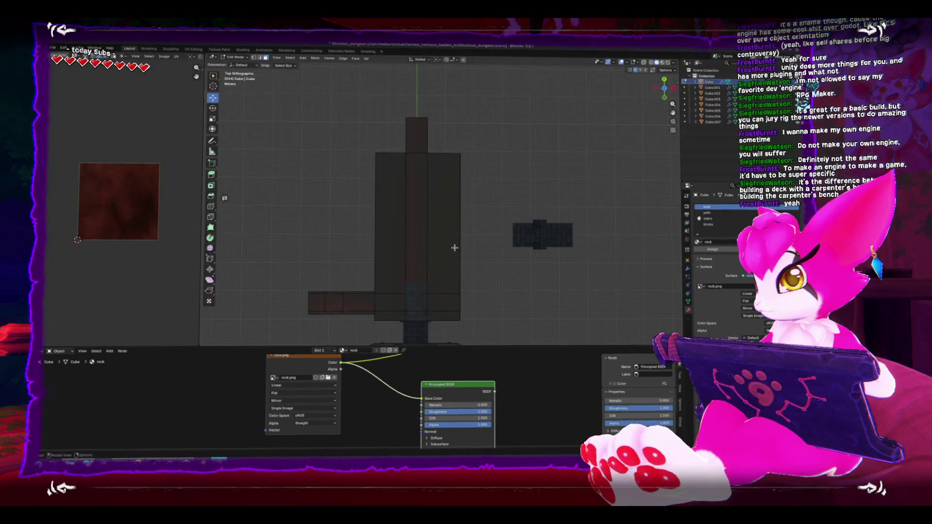
key("ctrl+r")
left_click(399, 244)
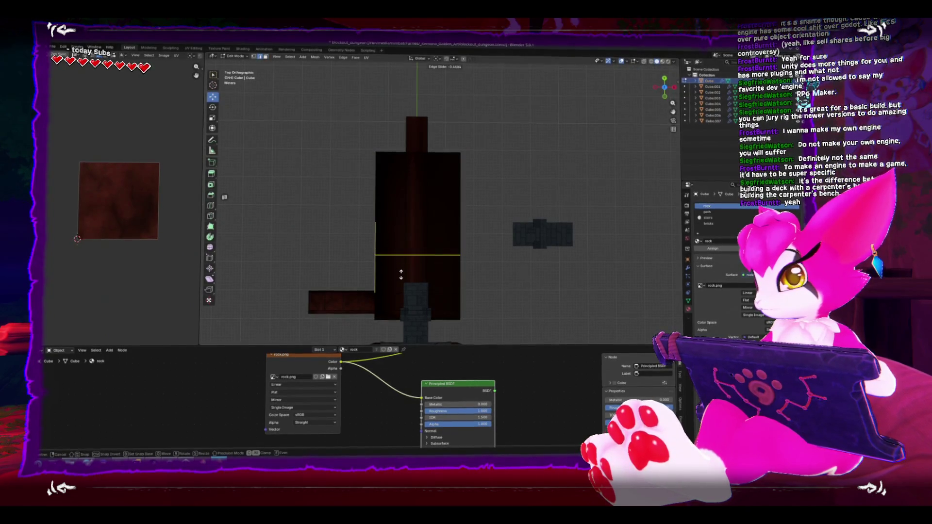
left_click(397, 263)
Select the wall's top face strip with see-through view on, checking front and top views.
left_click_drag(397, 263, 456, 190)
scroll(433, 225, "up", 3)
left_click(443, 199)
left_click(459, 193)
left_click(451, 183, "alt")
key("alt+z")
left_click(458, 192, "shift")
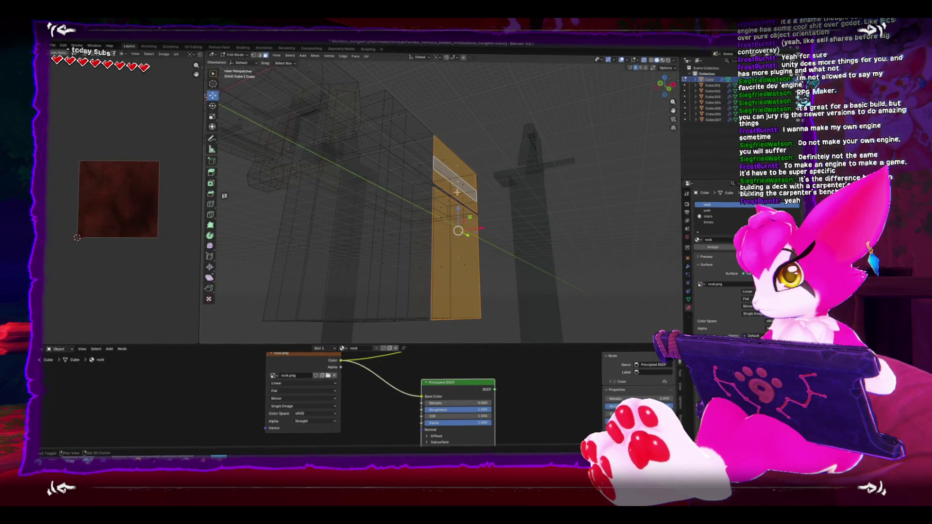
key("KP_1")
key("KP_7")
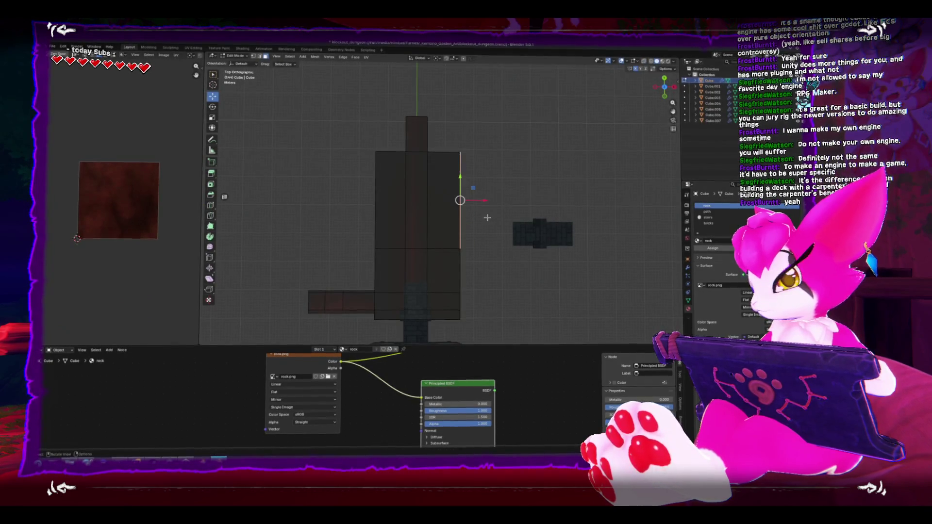
Extrude the selected face into a new section, then delete the unwanted faces.
key("e")
left_click(573, 223)
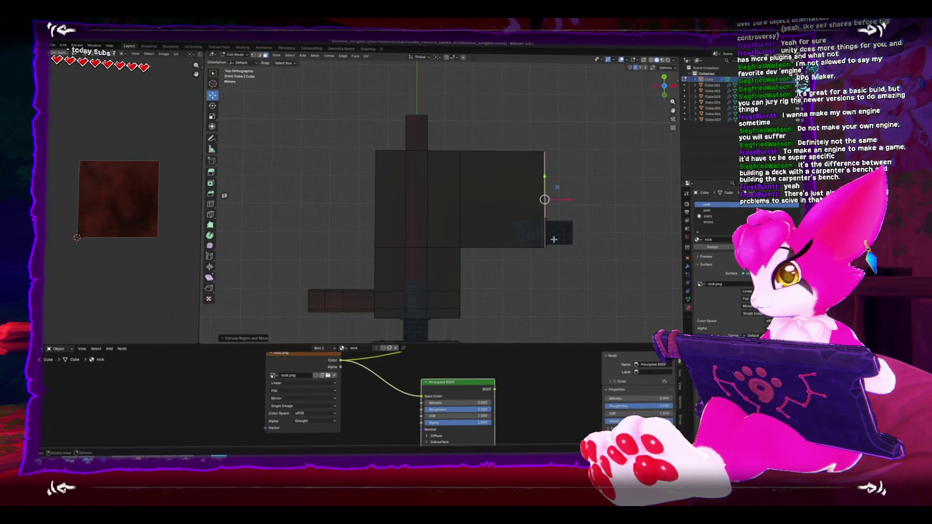
mouse_move(495, 235)
left_mouse_down()
mouse_move(432, 219)
mouse_move(453, 156)
mouse_move(512, 157)
left_mouse_up()
key("alt+z")
key("x")
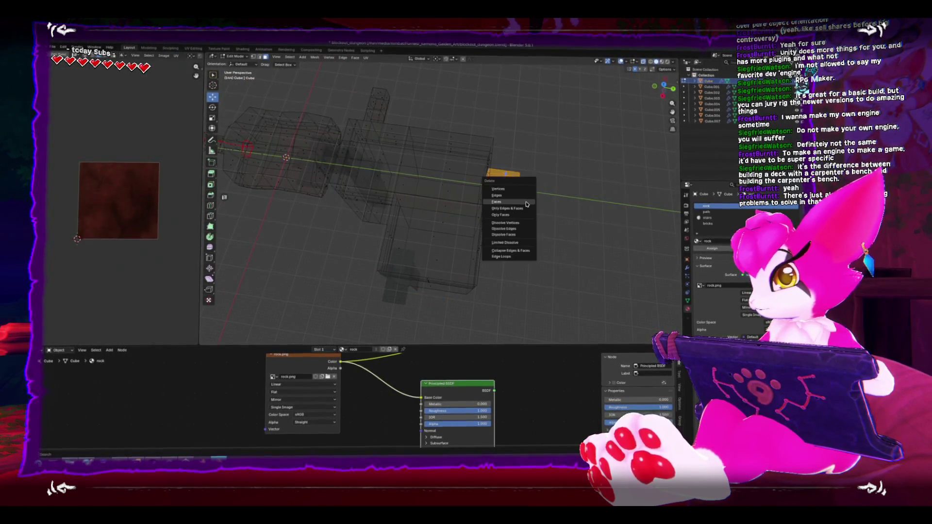
left_click(526, 204)
mouse_move(527, 204)
left_mouse_down()
mouse_move(486, 174)
mouse_move(493, 197)
mouse_move(541, 184)
mouse_move(481, 194)
mouse_move(472, 232)
mouse_move(424, 238)
left_mouse_up()
key("alt+z")
Nudge a face of the new section and slide the right block's edges leftward.
left_click(541, 180)
scroll(472, 232, "down", 2)
left_click(430, 237)
left_click_drag(417, 152, 434, 194)
left_click_drag(494, 160, 436, 256)
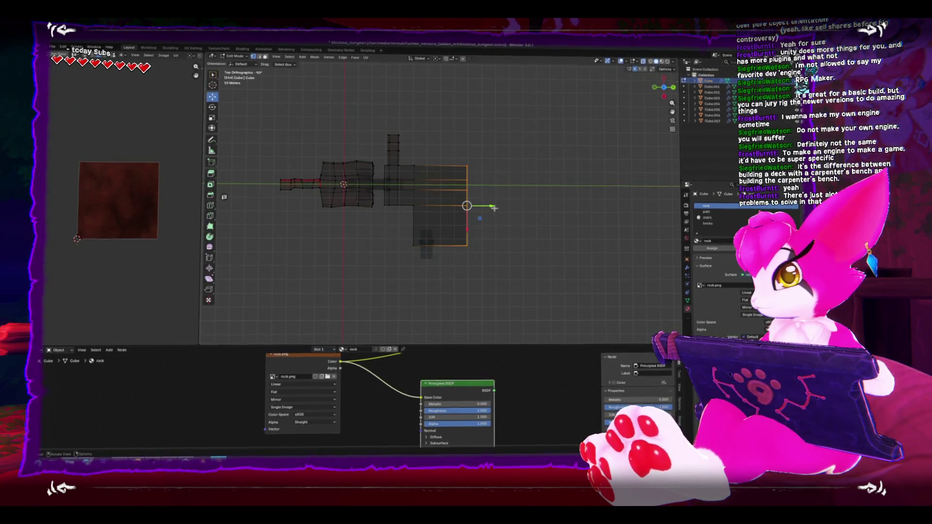
left_click_drag(493, 207, 478, 208)
Move the mesh's top vertices along the Y axis and inspect the result in perspective.
scroll(467, 209, "up", 3)
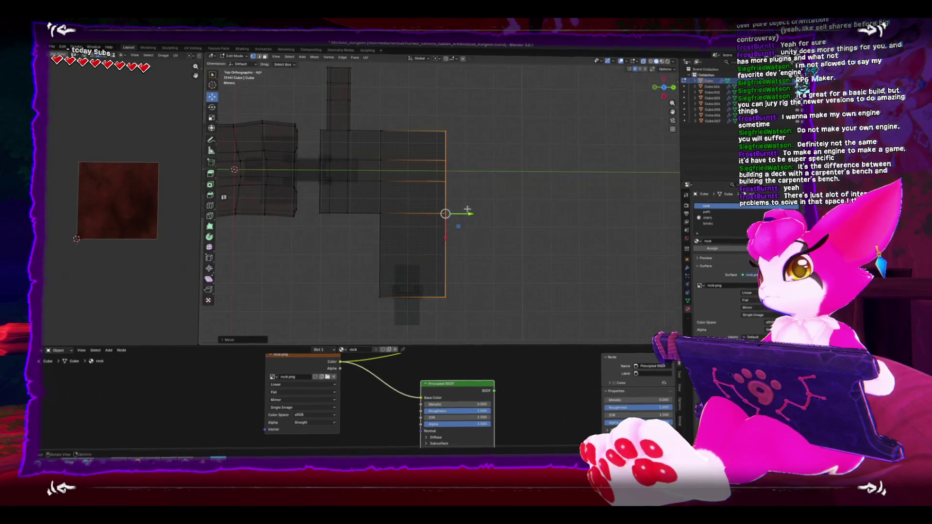
mouse_move(431, 122)
left_mouse_down()
mouse_move(486, 140)
mouse_move(458, 135)
mouse_move(456, 149)
left_mouse_up()
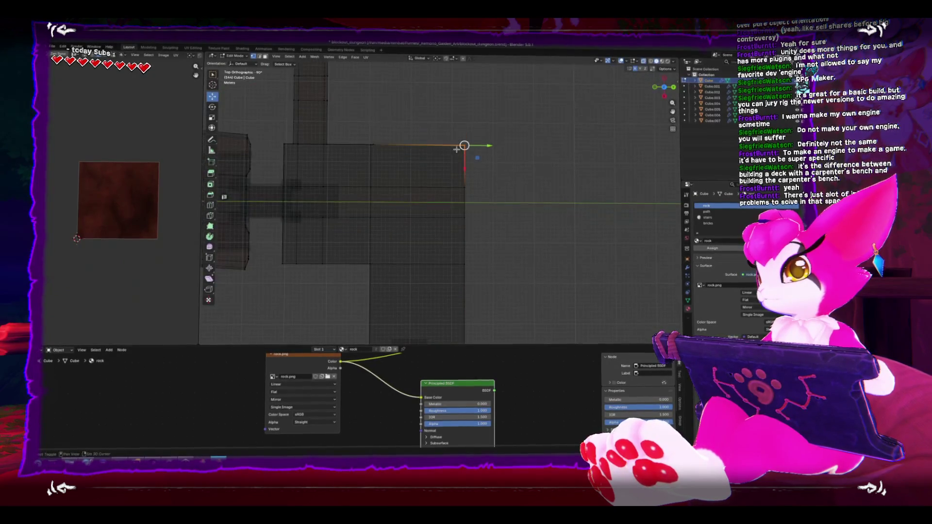
key("g")
key("y")
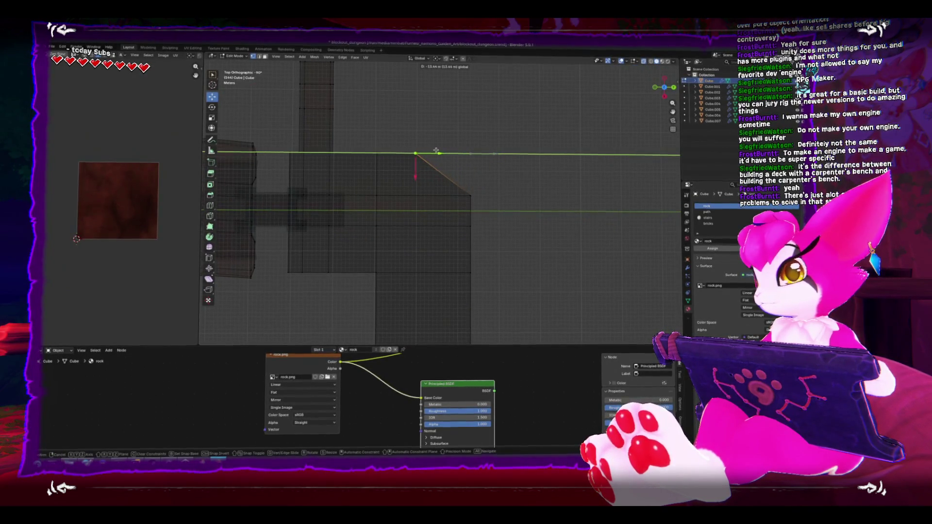
left_click(492, 255)
left_click_drag(481, 219, 458, 212)
scroll(414, 183, "up", 3)
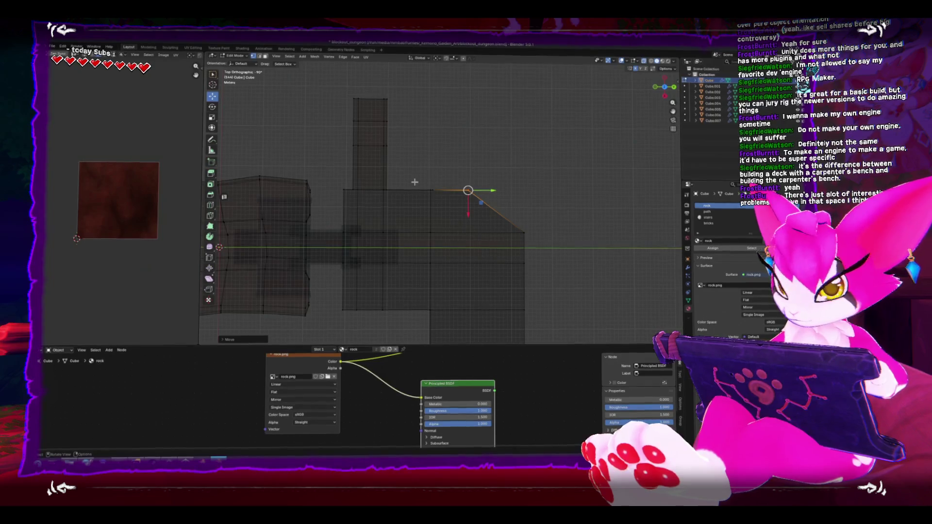
mouse_move(488, 232)
left_mouse_down()
mouse_move(524, 272)
mouse_move(539, 221)
mouse_move(529, 257)
left_mouse_up()
scroll(471, 219, "down", 4)
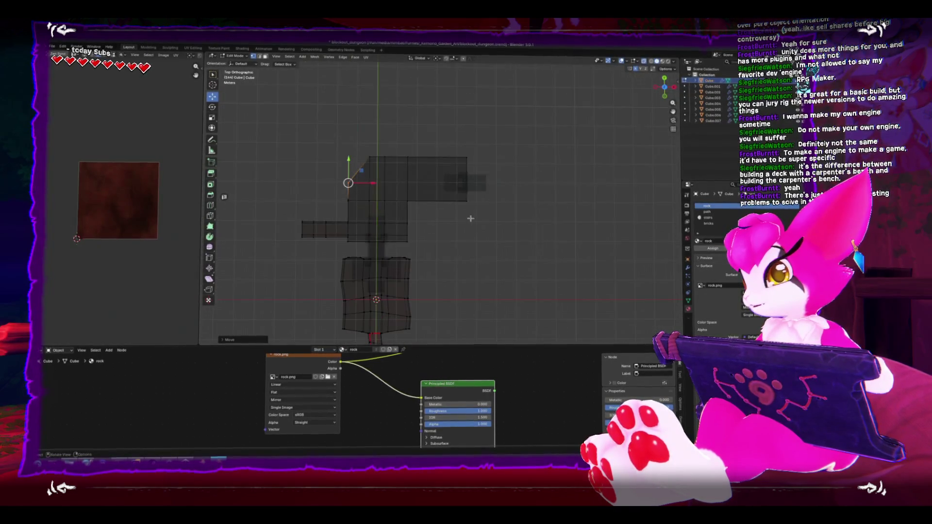
Push the upper block's right-end edges further right, then select the doorway piece in Object Mode.
left_click_drag(286, 135, 521, 216)
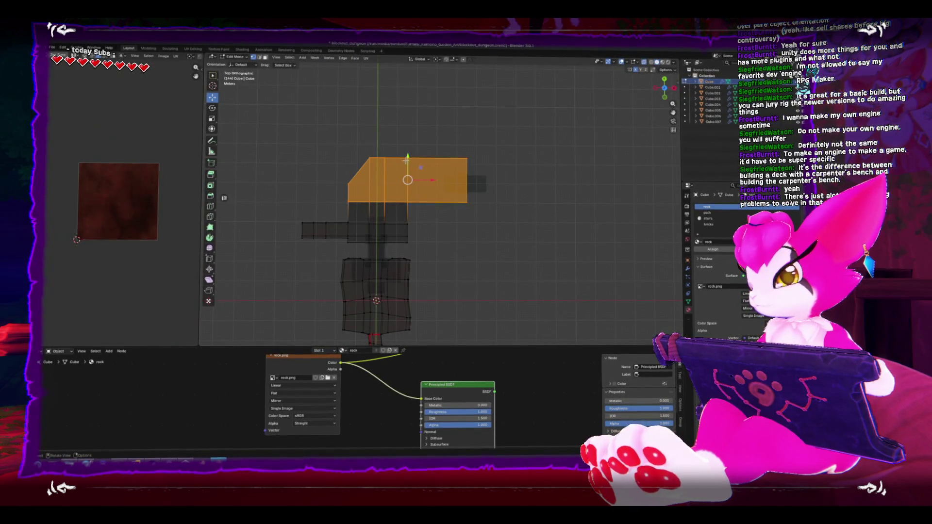
mouse_move(447, 125)
left_mouse_down()
mouse_move(477, 163)
mouse_move(488, 216)
mouse_move(495, 191)
left_mouse_up()
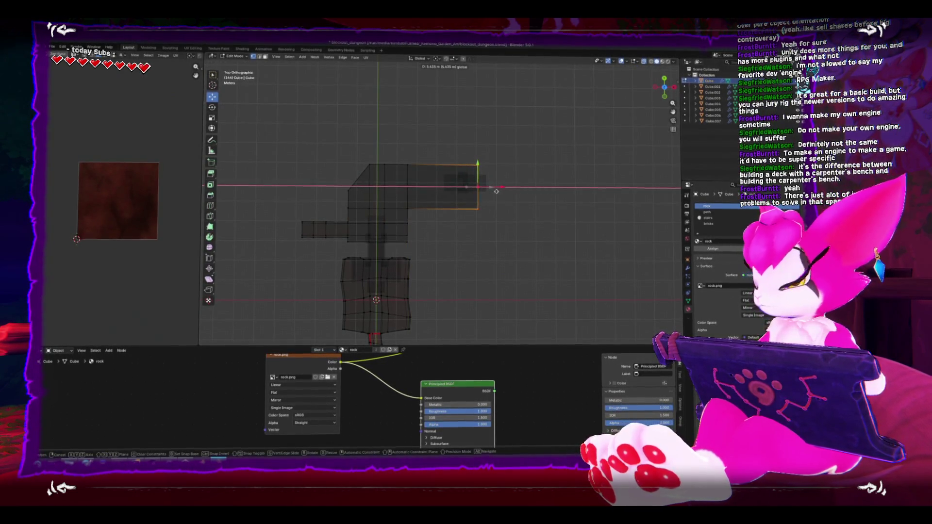
left_click(494, 191)
key("Tab")
mouse_move(440, 159)
left_mouse_down()
mouse_move(499, 186)
mouse_move(473, 191)
mouse_move(494, 223)
left_mouse_up()
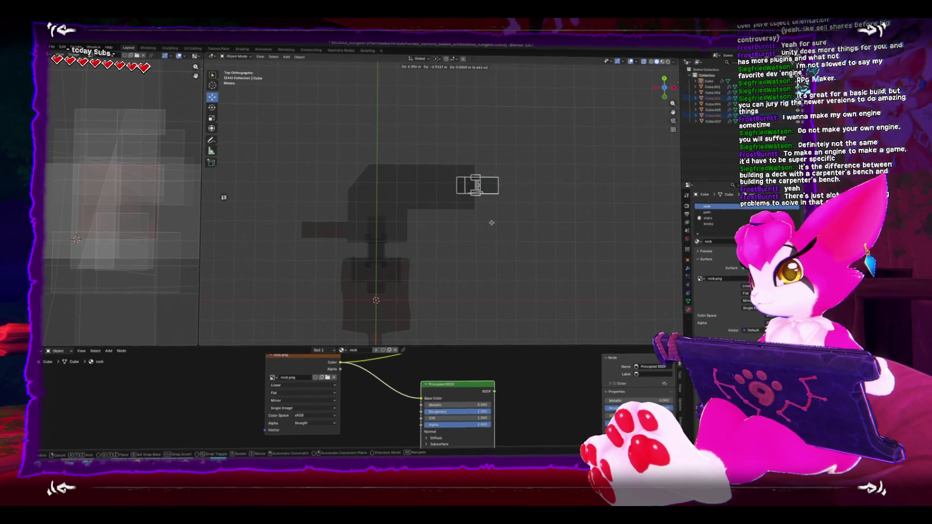
Set the doorway piece at the block's end and add a new edge loop to the wall.
left_click(491, 225)
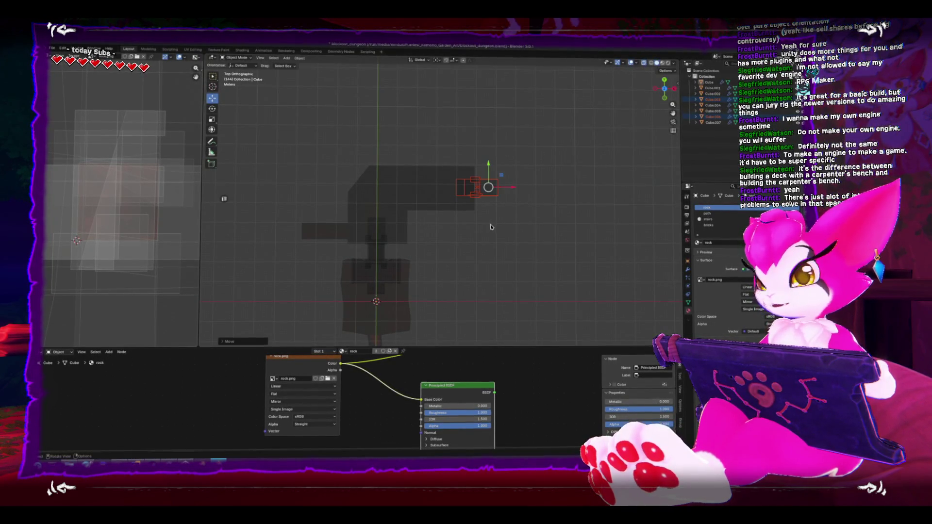
mouse_move(492, 225)
left_mouse_down()
mouse_move(475, 221)
mouse_move(499, 225)
mouse_move(490, 260)
mouse_move(491, 235)
left_mouse_up()
key("Tab")
key("KP_1")
left_click_drag(411, 234, 470, 236)
key("ctrl+r")
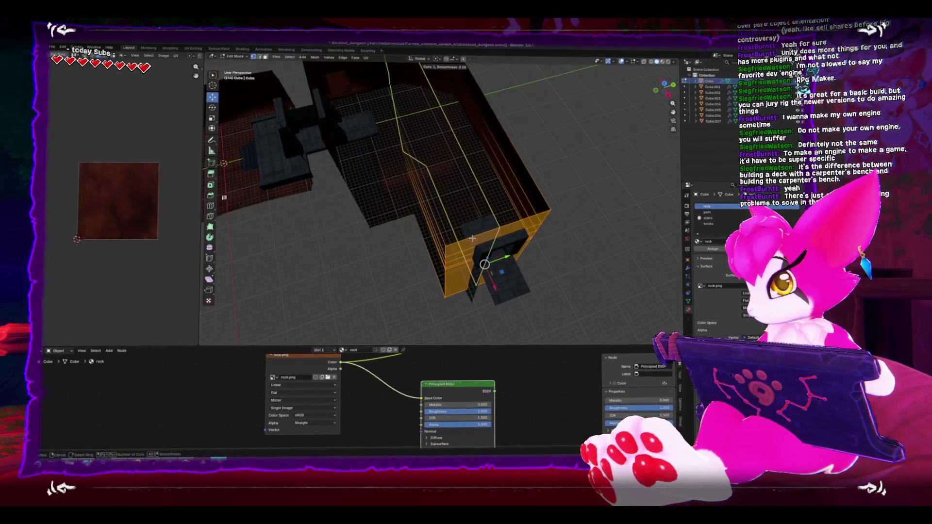
left_click(480, 238)
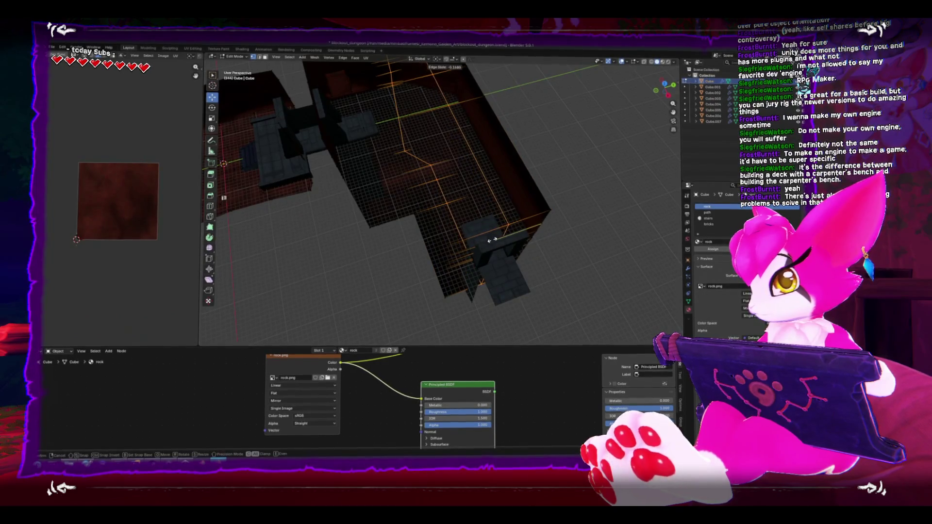
left_click(503, 233)
Bevel the selected wall edges around the doorway.
mouse_move(508, 232)
left_mouse_down()
mouse_move(475, 205)
mouse_move(478, 224)
mouse_move(473, 204)
mouse_move(475, 214)
left_mouse_up()
right_click(518, 232)
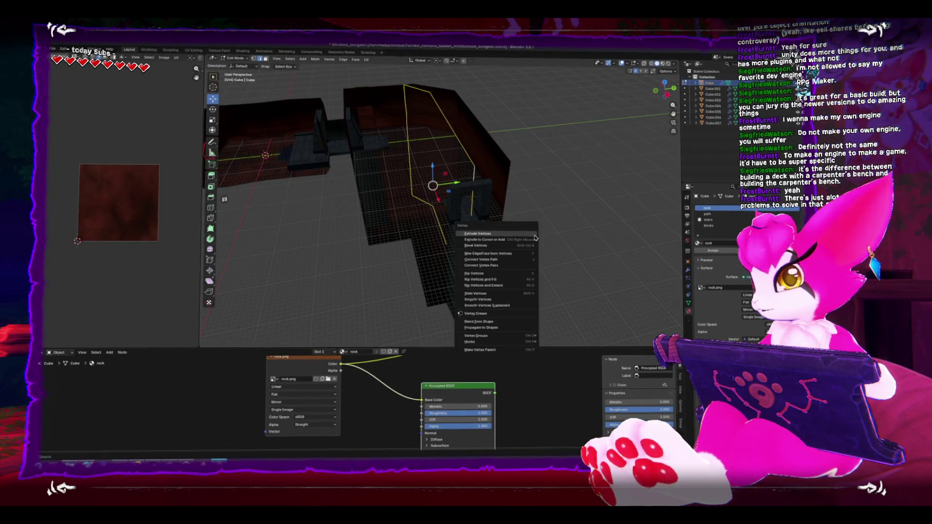
left_click(500, 276)
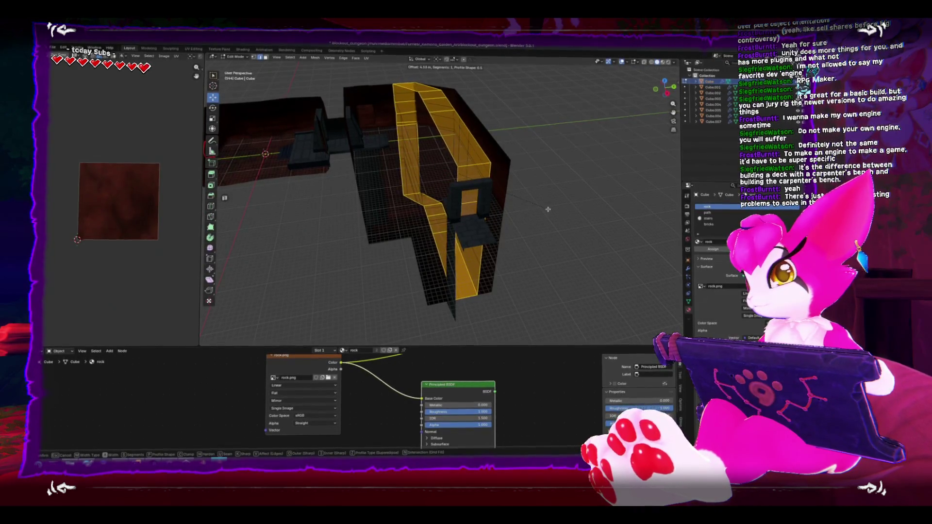
left_click(548, 209)
Raise the doorway edge along Z in top view, then return to Object Mode.
mouse_move(546, 207)
left_mouse_down()
mouse_move(493, 189)
mouse_move(383, 209)
mouse_move(370, 250)
mouse_move(416, 258)
mouse_move(476, 211)
left_mouse_up()
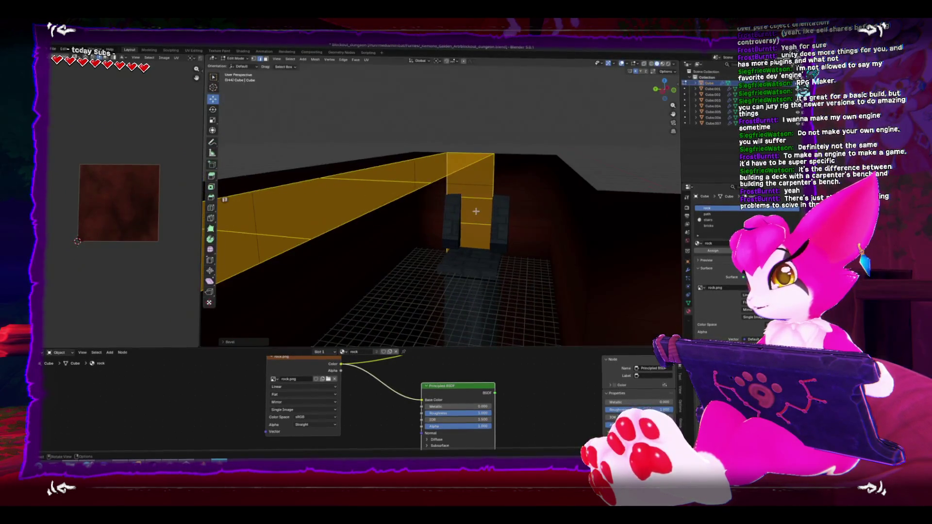
left_click(475, 216)
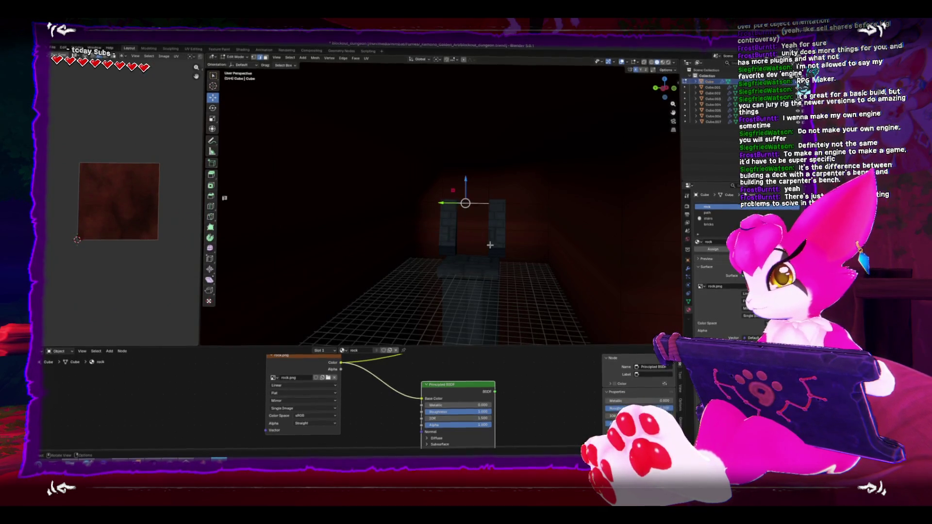
key("alt+z")
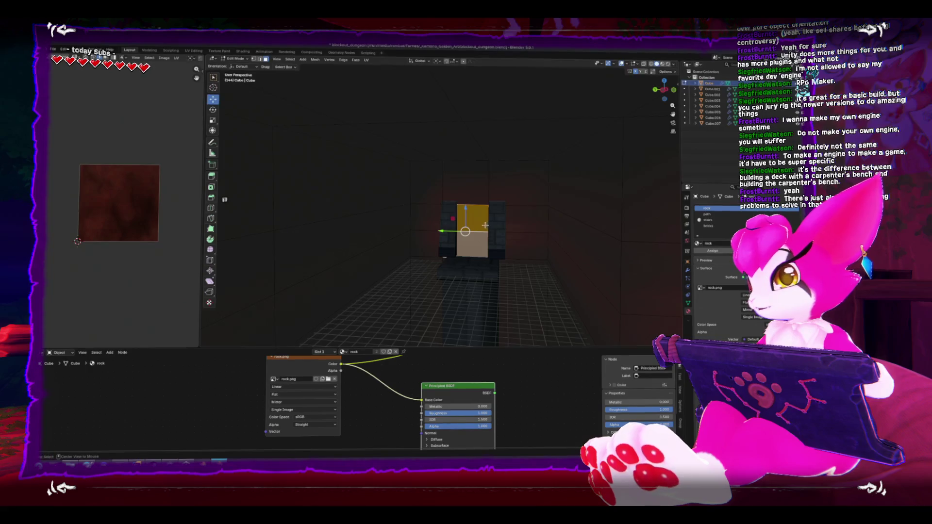
key("alt+z")
key("KP_7")
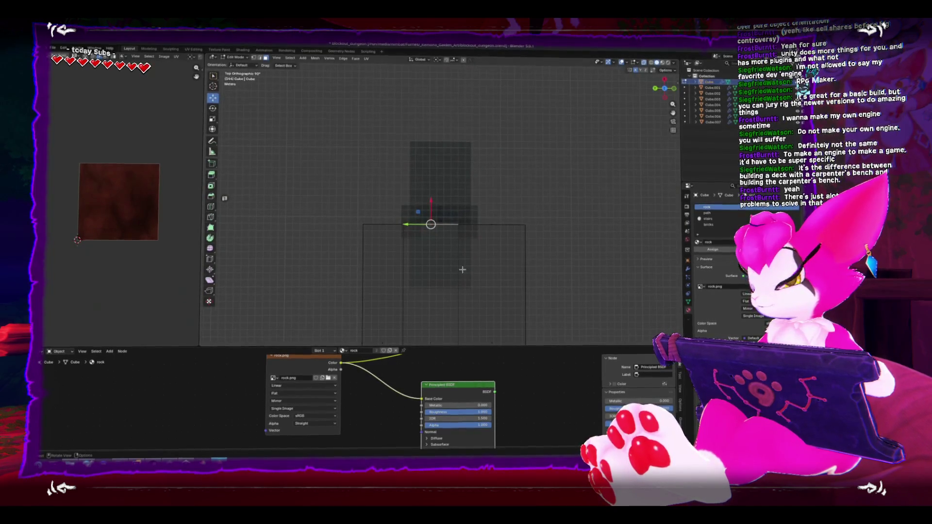
key("g")
key("z")
key("z")
left_click(472, 146)
key("Tab")
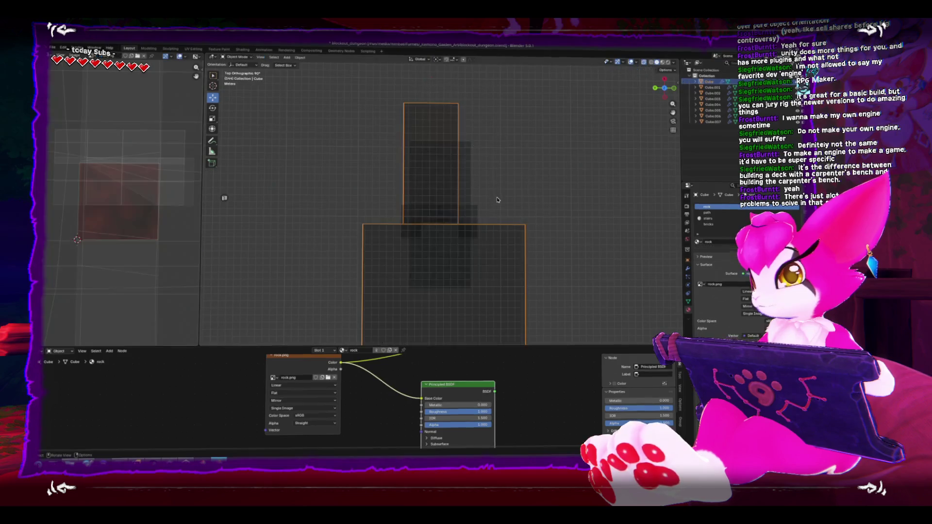
Move the ledge and column doorway pieces left along the X axis.
key("alt+z")
left_click_drag(374, 122, 468, 257)
left_click(462, 216)
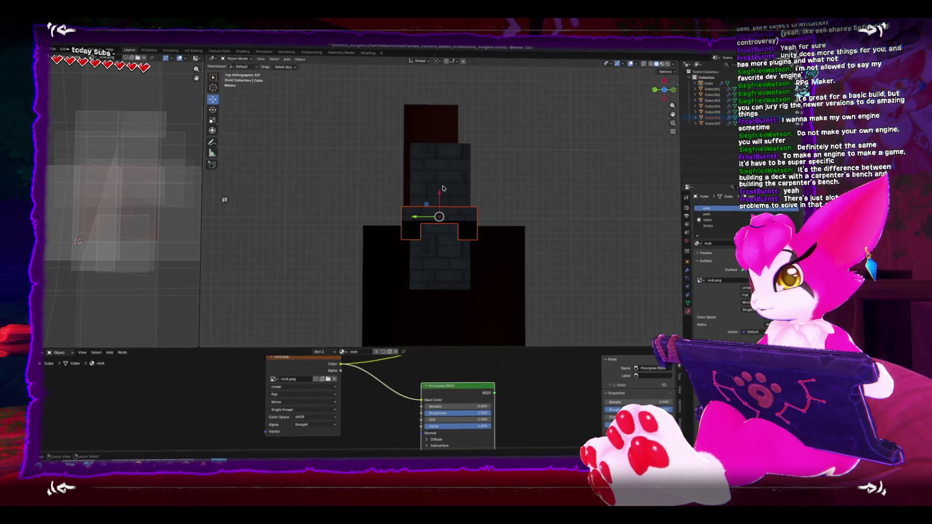
scroll(510, 235, "down", 3)
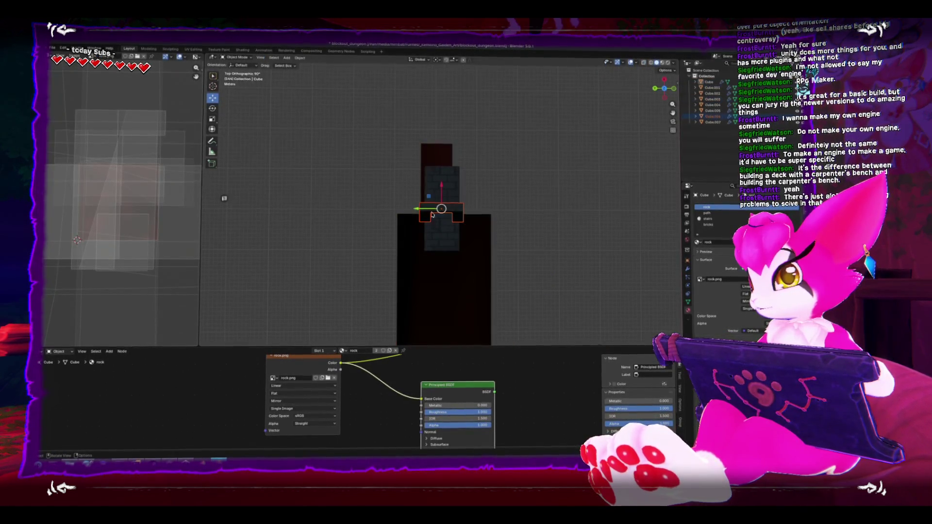
left_click_drag(432, 215, 425, 212)
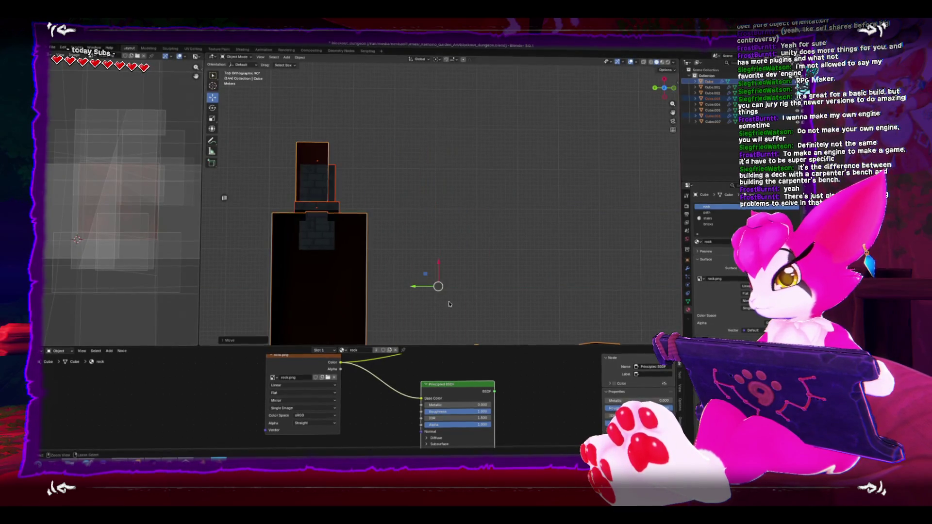
left_click(439, 240, "shift")
key("g")
key("x")
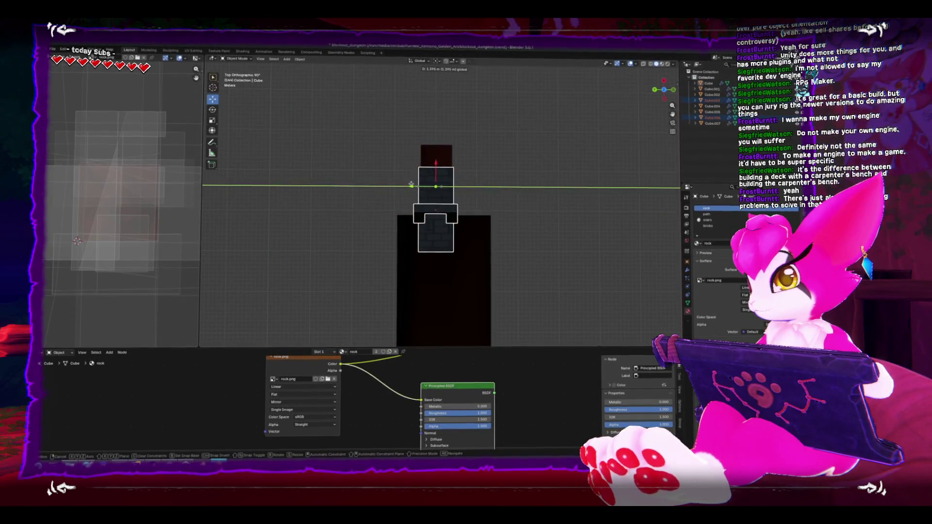
left_click(411, 183)
mouse_move(411, 183)
left_mouse_down()
mouse_move(437, 218)
mouse_move(505, 247)
left_mouse_up()
In Edit Mode, push the upper block's top edge outward by about 4.549 m.
key("Tab")
key("KP_7")
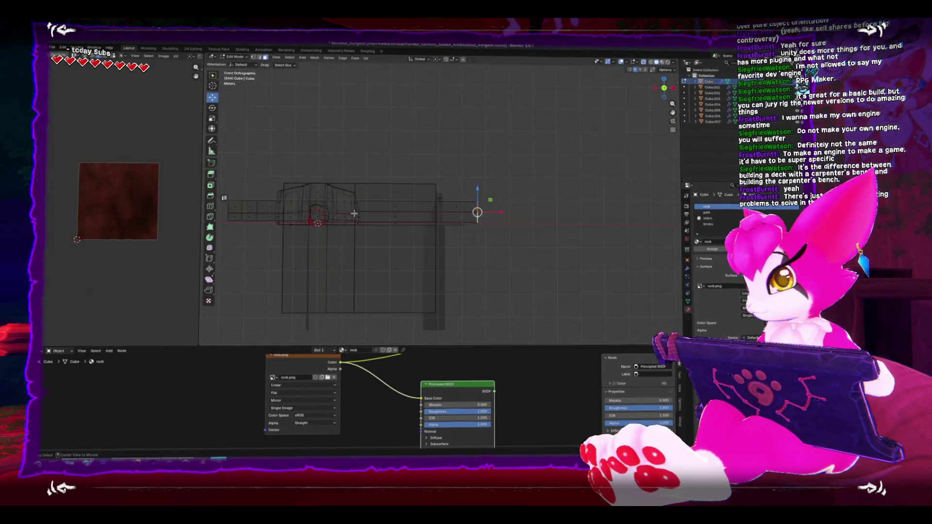
mouse_move(287, 190)
left_mouse_down()
mouse_move(482, 235)
mouse_move(442, 224)
left_mouse_up()
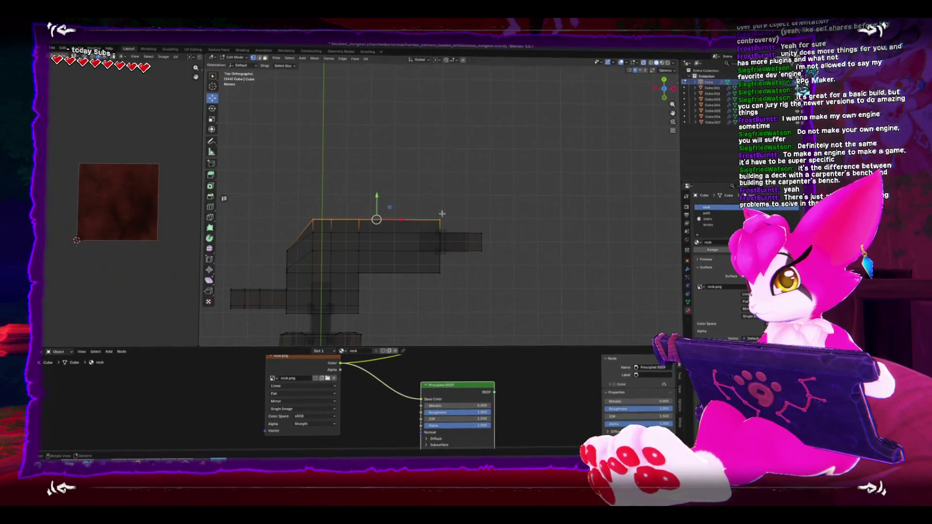
mouse_move(379, 197)
left_mouse_down()
mouse_move(274, 228)
mouse_move(282, 218)
mouse_move(378, 203)
left_mouse_up()
left_click(281, 221)
scroll(378, 202, "up", 10)
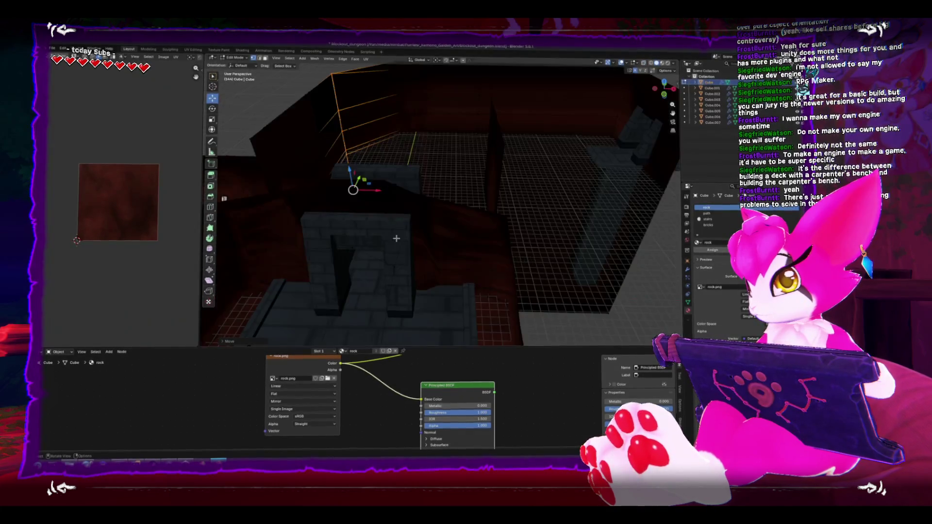
Orbit over both rooms in Object Mode, then reenter Edit Mode in top orthographic view.
scroll(407, 218, "down", 5)
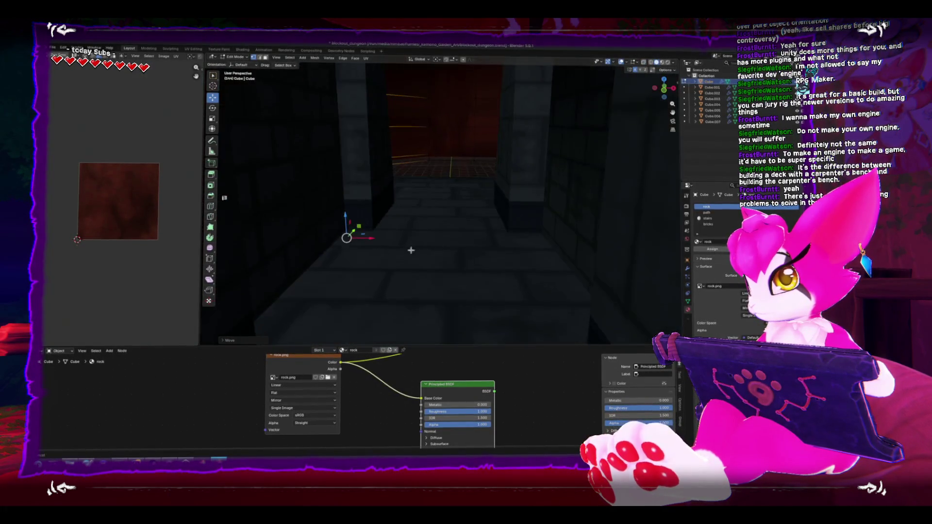
right_click(395, 197)
key("Tab")
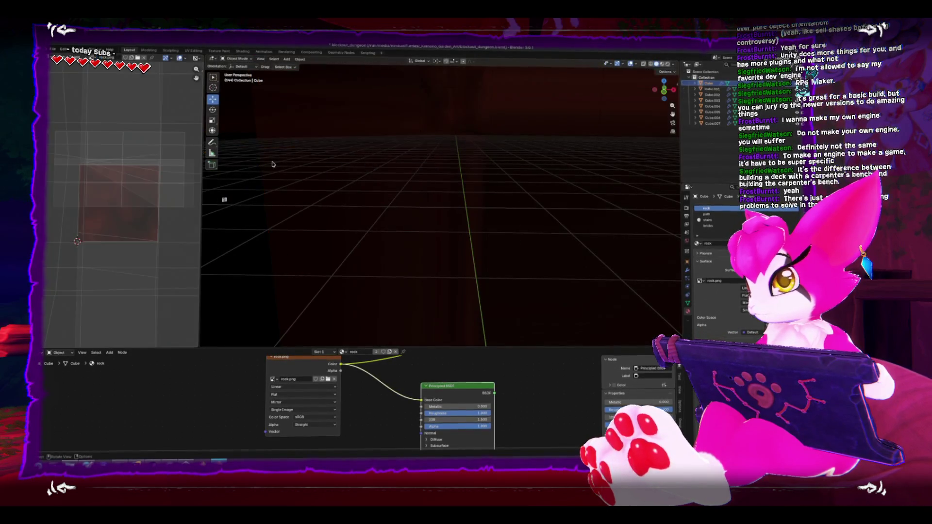
scroll(384, 187, "down", 5)
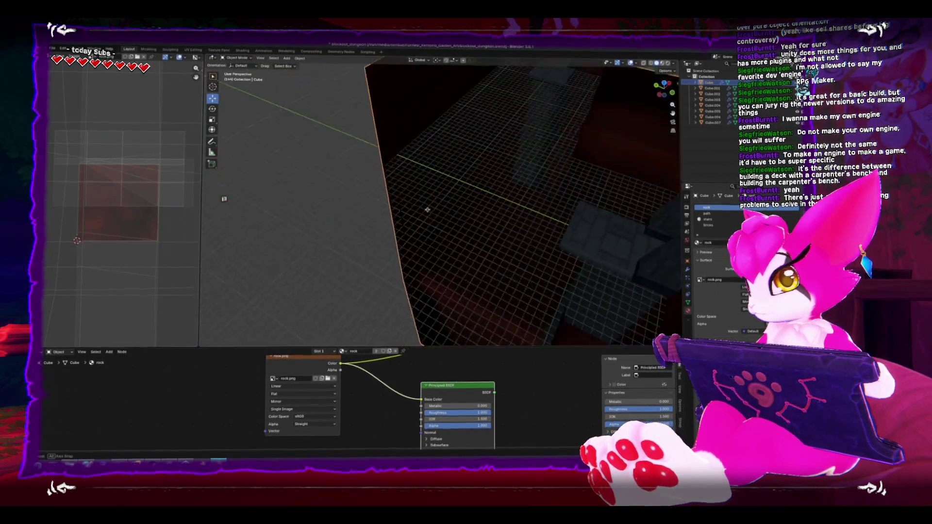
scroll(398, 192, "down", 5)
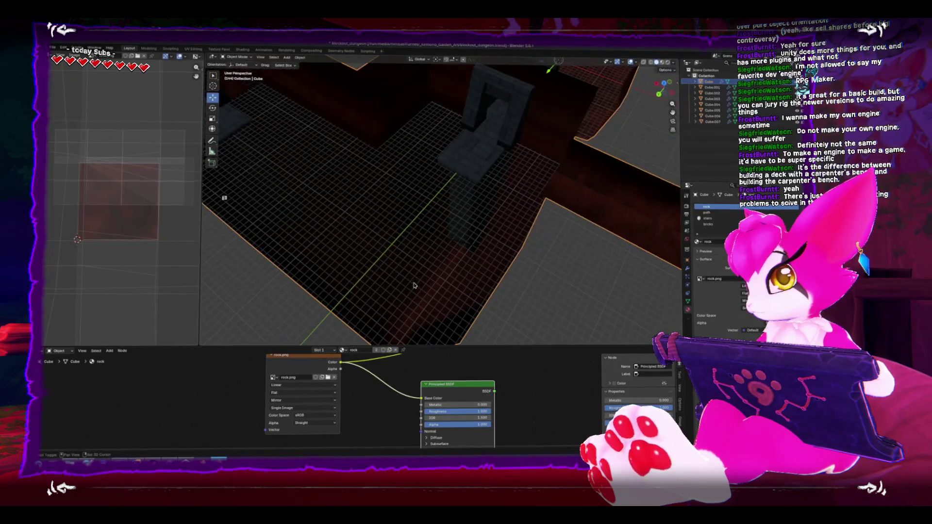
mouse_move(467, 274)
left_mouse_down()
mouse_move(449, 260)
mouse_move(484, 267)
mouse_move(455, 179)
left_mouse_up()
key("Tab")
key("KP_7")
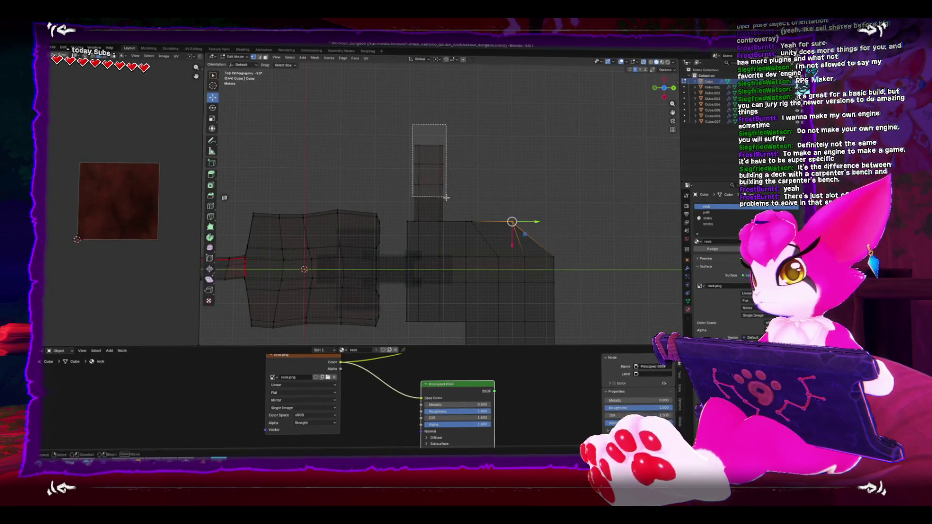
Slide the tall column section to a new position along the Y axis.
left_click_drag(456, 228, 456, 229)
key("g")
key("y")
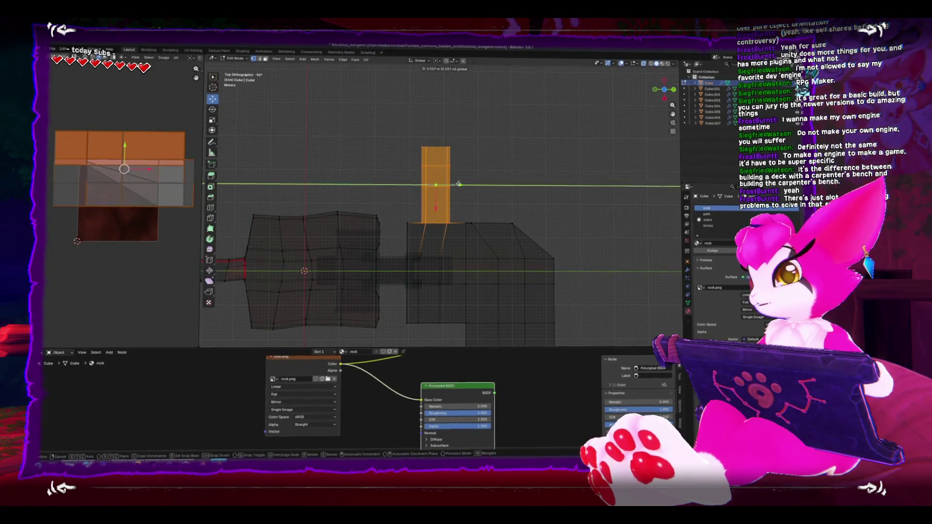
left_click(458, 185)
Select the corridor's small end face and inspect it in solid shading from back and angled views.
mouse_move(456, 185)
left_mouse_down()
mouse_move(439, 208)
mouse_move(450, 233)
mouse_move(407, 175)
mouse_move(477, 187)
left_mouse_up()
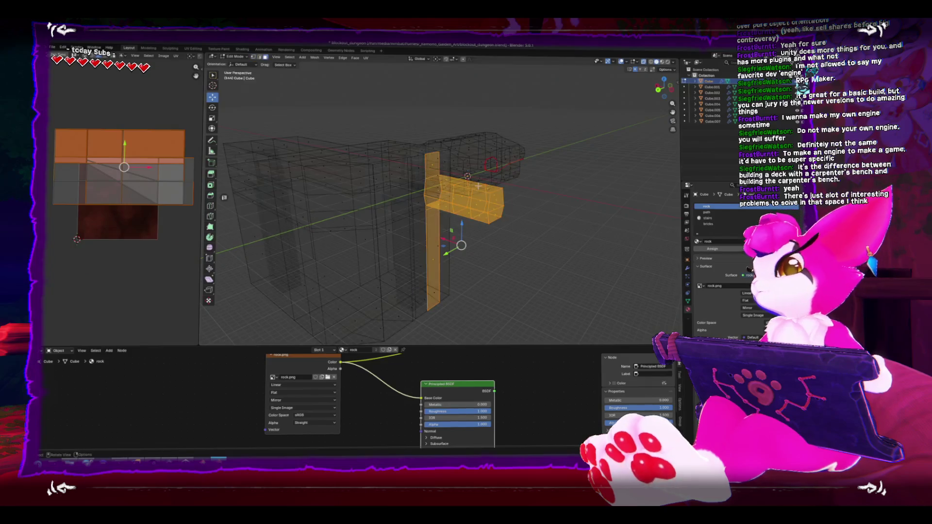
left_click(491, 203)
key("shift+z")
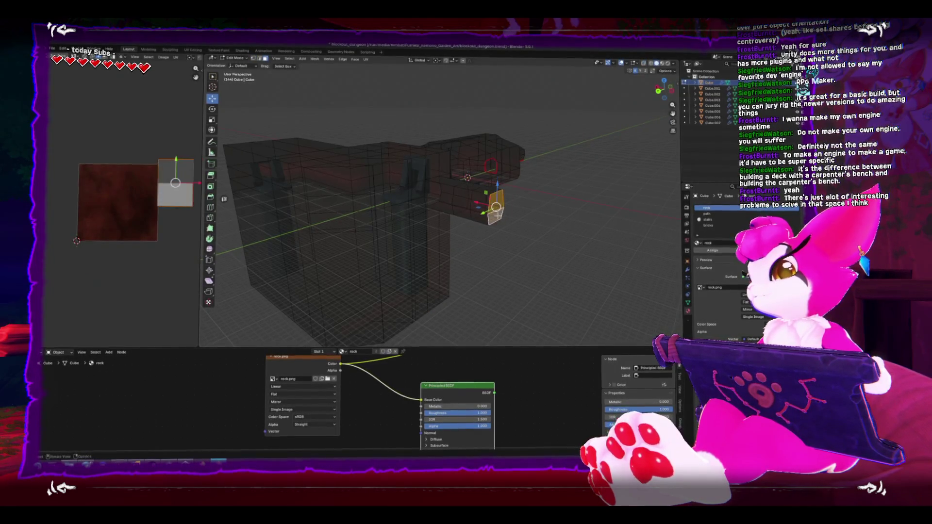
key("KP_1")
key("ctrl+KP_1")
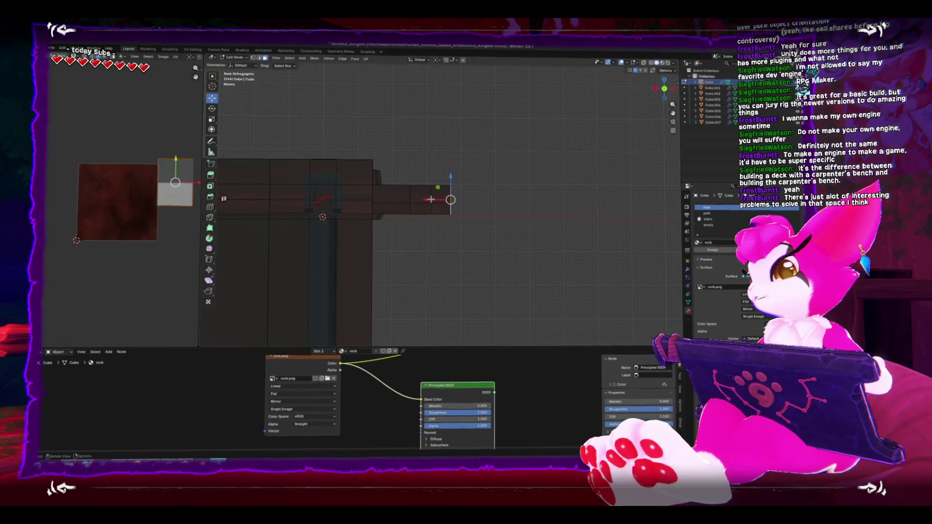
mouse_move(431, 199)
left_mouse_down()
mouse_move(500, 198)
mouse_move(486, 218)
mouse_move(491, 270)
mouse_move(481, 233)
mouse_move(436, 197)
mouse_move(515, 217)
mouse_move(465, 251)
left_mouse_up()
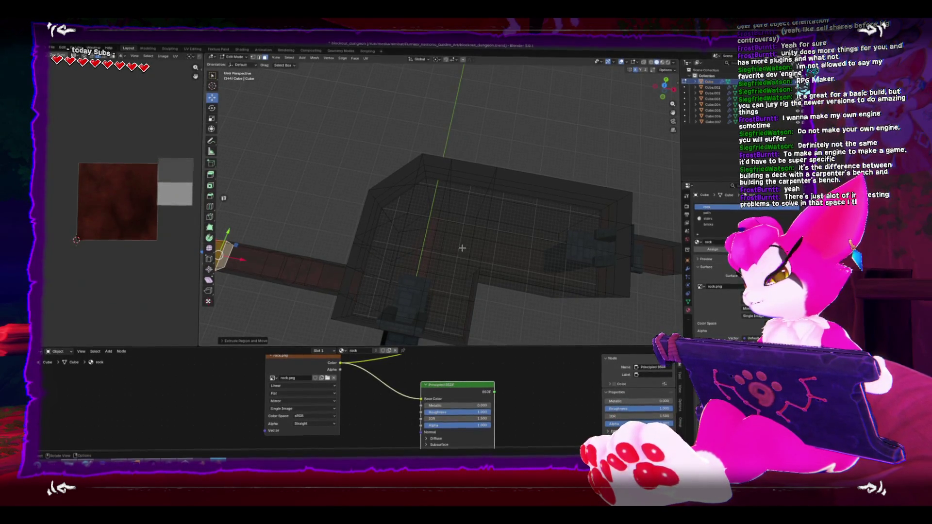
mouse_move(449, 241)
left_mouse_down()
mouse_move(381, 217)
mouse_move(420, 161)
left_mouse_up()
From Top view, move the room's slanted corner vertex along X to square the corner.
key("KP_7")
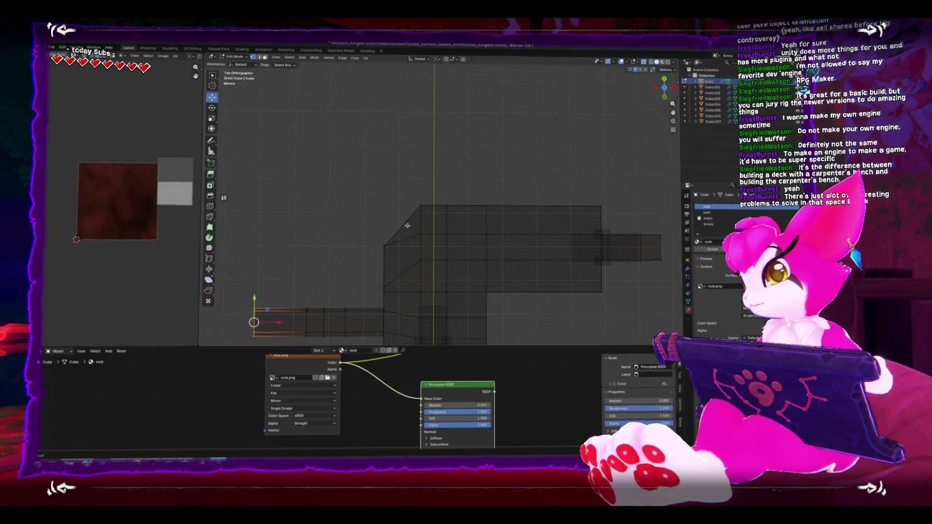
mouse_move(361, 160)
left_mouse_down()
mouse_move(402, 208)
mouse_move(435, 226)
mouse_move(436, 215)
left_mouse_up()
key("g")
key("x")
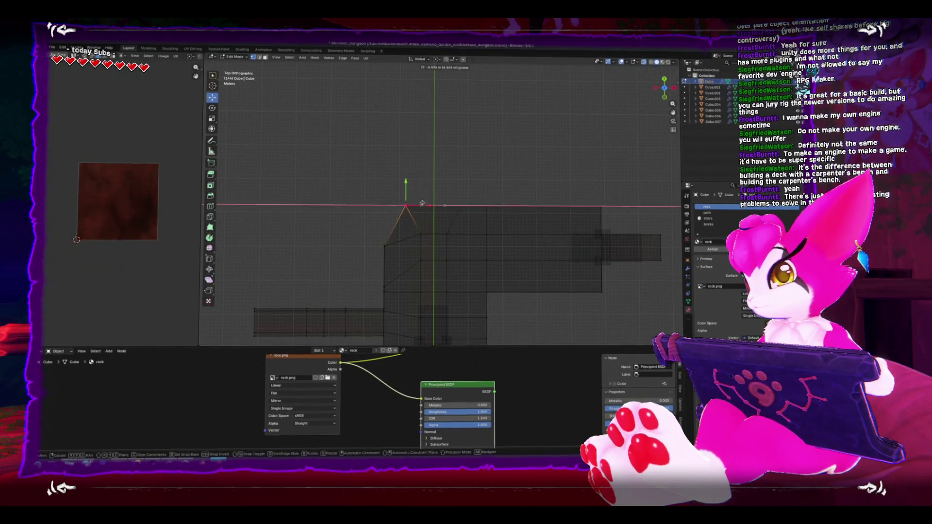
key("Escape")
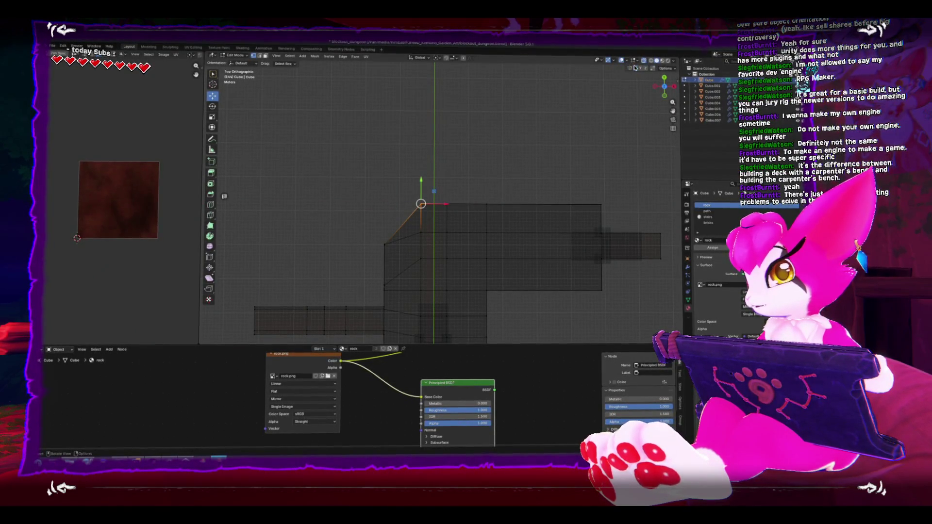
key("g")
key("x")
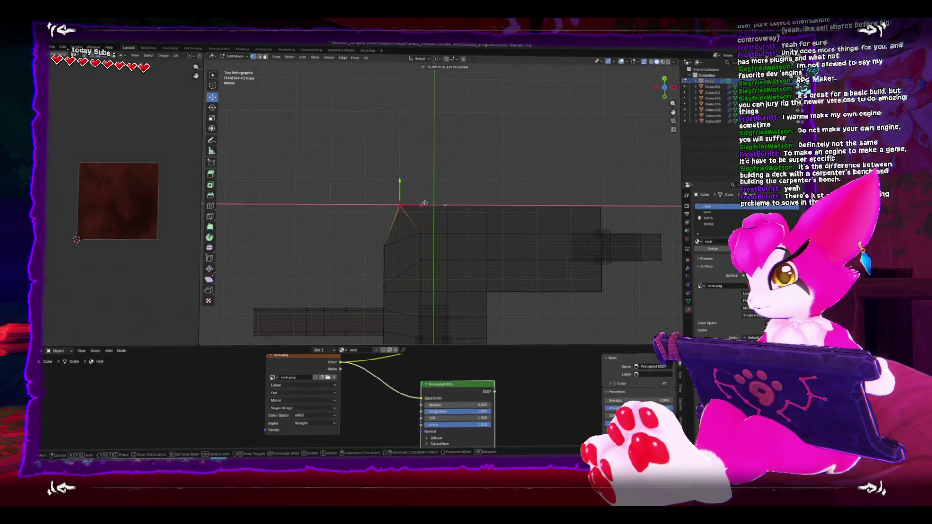
left_click(414, 202)
Select the lower corner vertex and adjust it along the Y axis.
left_click(385, 243)
key("g")
key("y")
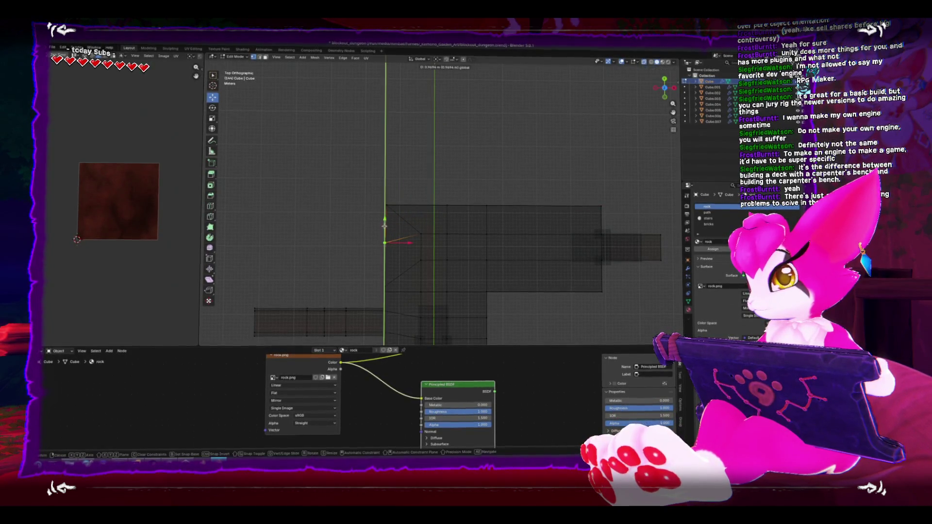
left_click(399, 235)
mouse_move(399, 236)
left_mouse_down()
mouse_move(475, 260)
mouse_move(470, 245)
mouse_move(489, 236)
mouse_move(416, 235)
mouse_move(428, 191)
mouse_move(494, 197)
mouse_move(499, 181)
left_mouse_up()
Extrude a new section from the room's top wall edge and stretch it about 7.5 m along Y.
key("e")
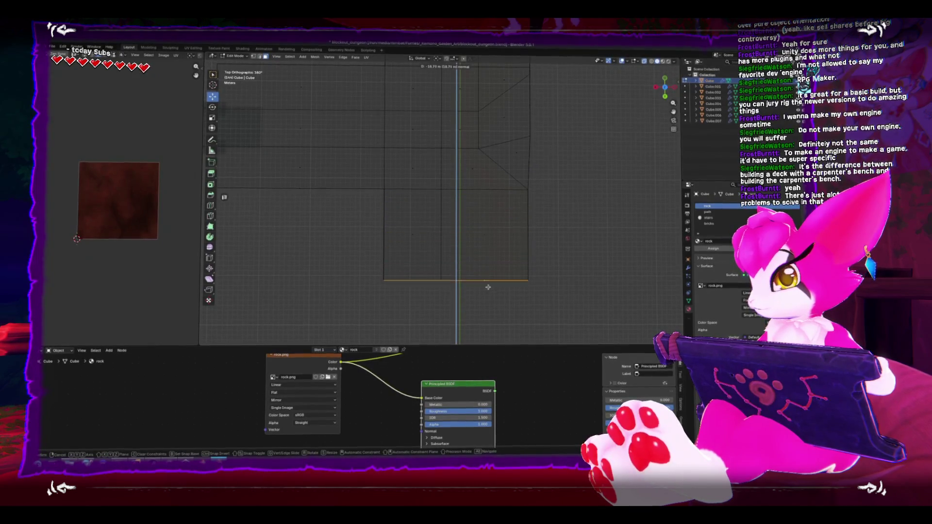
left_click(485, 318)
mouse_move(466, 299)
left_mouse_down()
mouse_move(464, 223)
mouse_move(484, 227)
mouse_move(440, 231)
mouse_move(441, 248)
left_mouse_up()
key("KP_7")
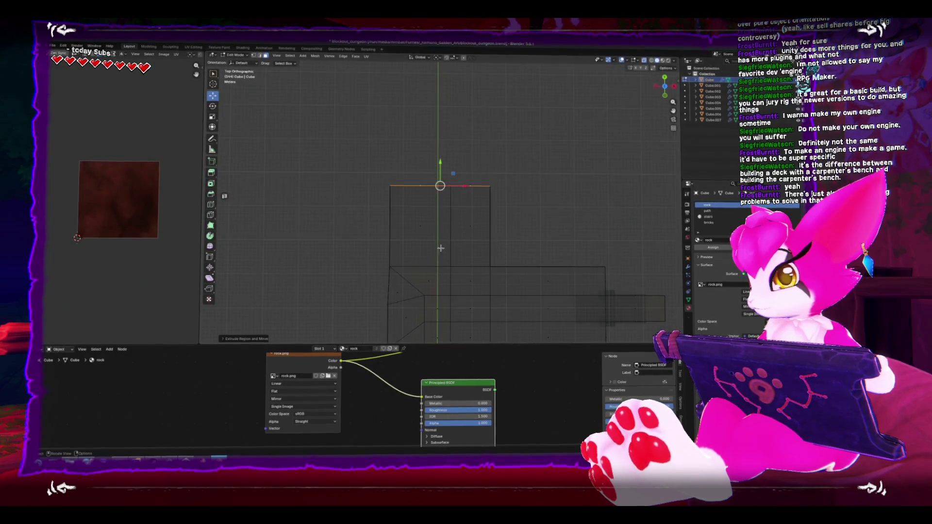
scroll(440, 248, "down", 4)
left_click_drag(442, 175, 442, 170)
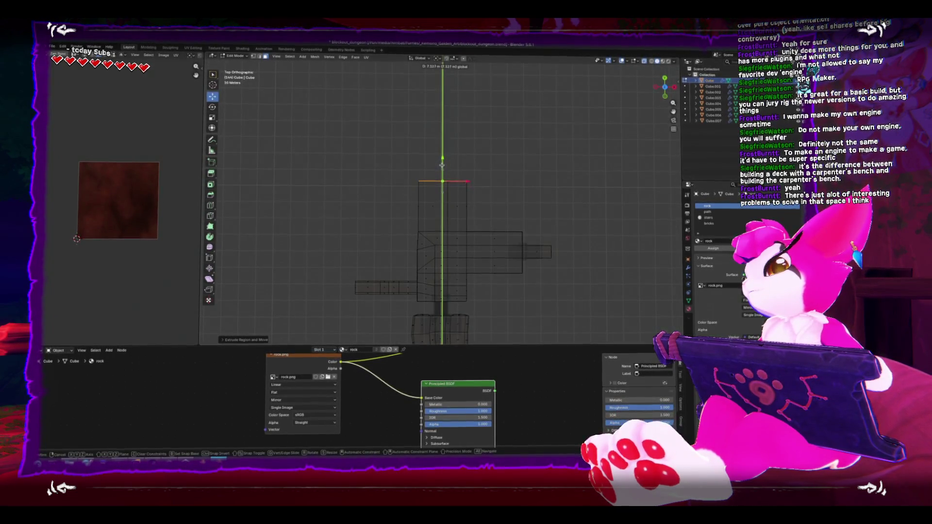
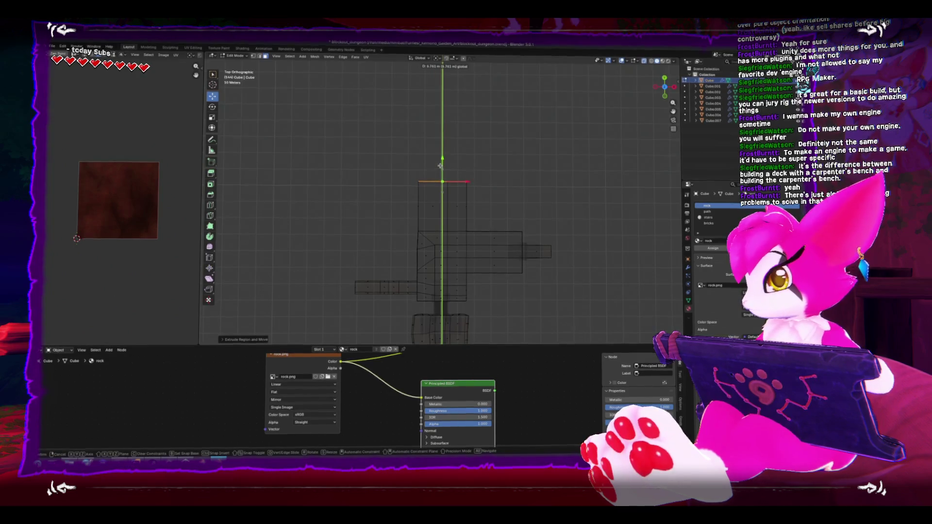
Lengthen the stairs by sliding one end's vertices, then place a duplicate beside them.
left_click(441, 165)
mouse_move(504, 225)
left_mouse_down()
mouse_move(486, 212)
mouse_move(501, 195)
mouse_move(543, 244)
left_mouse_up()
key("Tab")
left_click(544, 243)
key("Tab")
key("ctrl+KP_3")
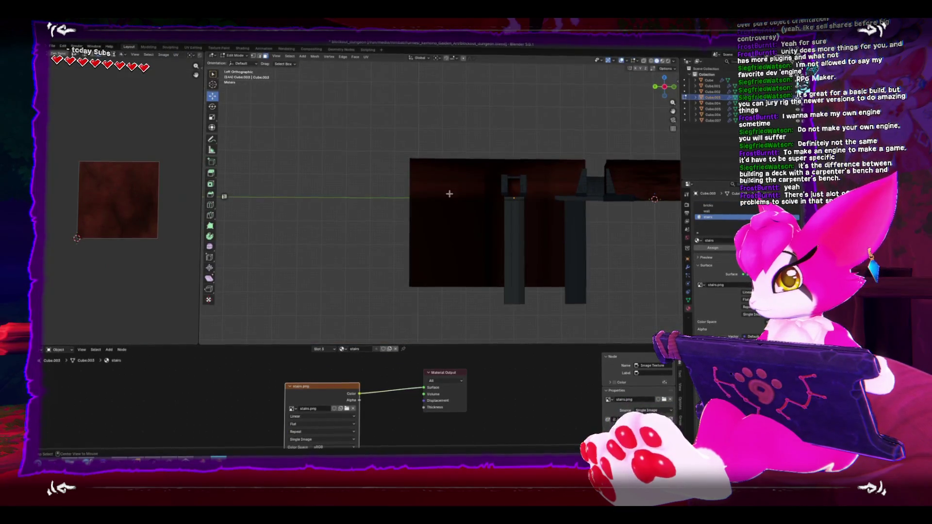
key("KP_7")
mouse_move(477, 231)
left_mouse_down()
mouse_move(519, 287)
mouse_move(530, 265)
mouse_move(513, 262)
left_mouse_up()
key("Tab")
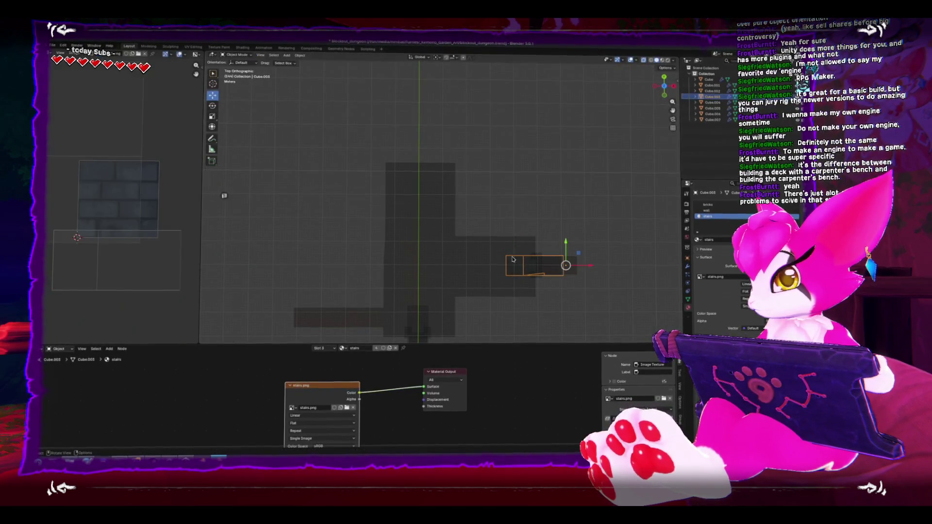
key("shift+d")
key("x")
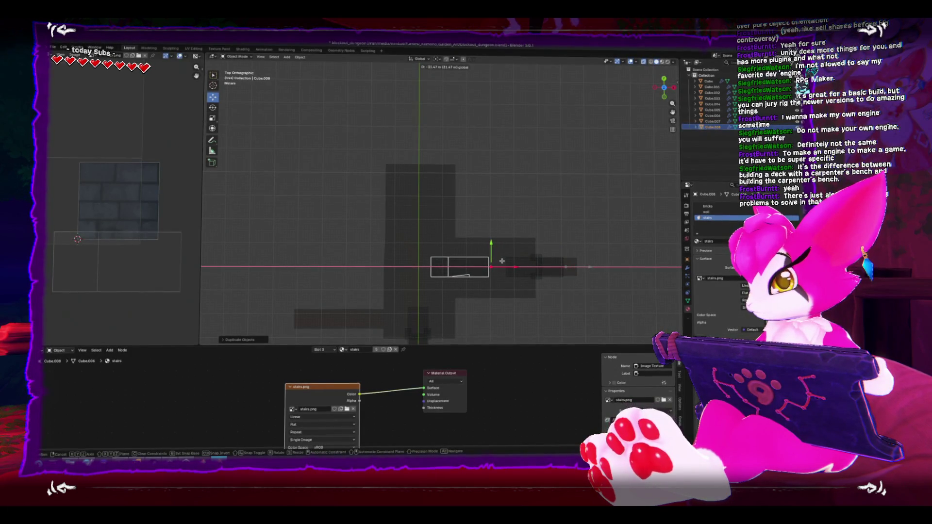
left_click(503, 261)
Move the rock floor's middle strip of faces further along Y.
left_click(521, 243)
key("Tab")
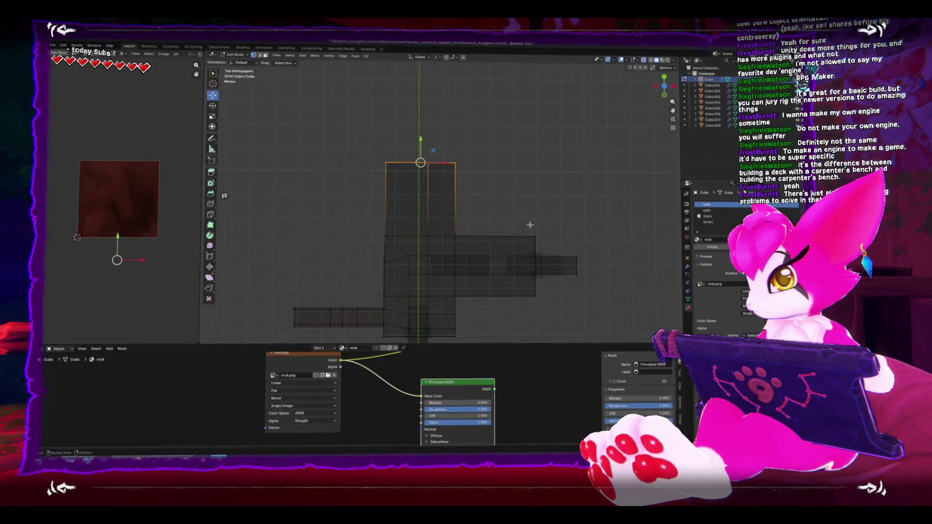
left_click_drag(563, 207, 374, 306)
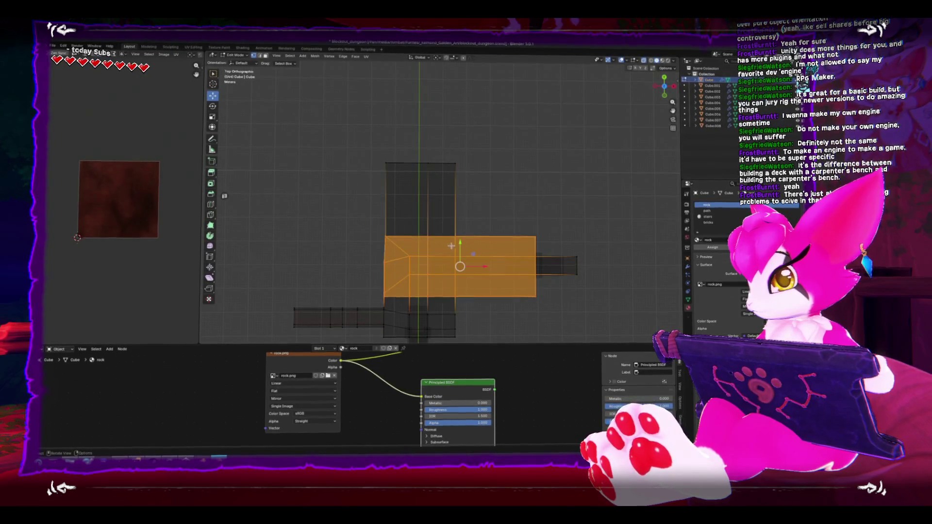
key("g")
key("y")
left_click(577, 235)
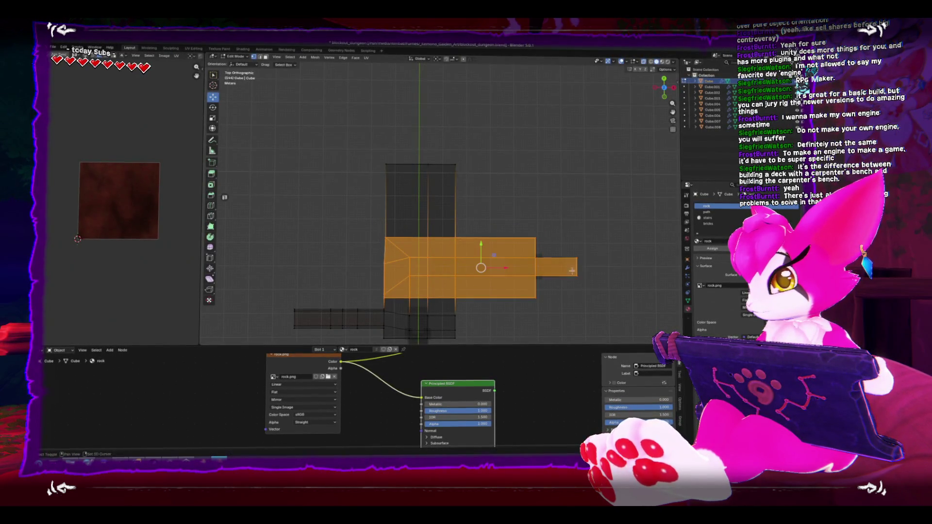
left_click_drag(487, 248, 483, 218)
left_click(340, 142)
Move both stair pieces along Y to line up with the floor.
key("Tab")
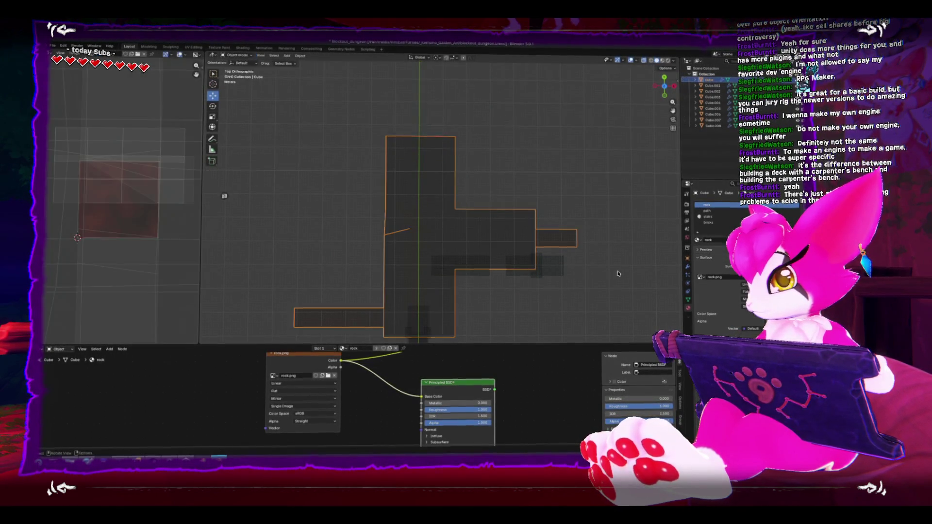
left_click_drag(616, 265, 429, 280)
left_click_drag(525, 249, 523, 236)
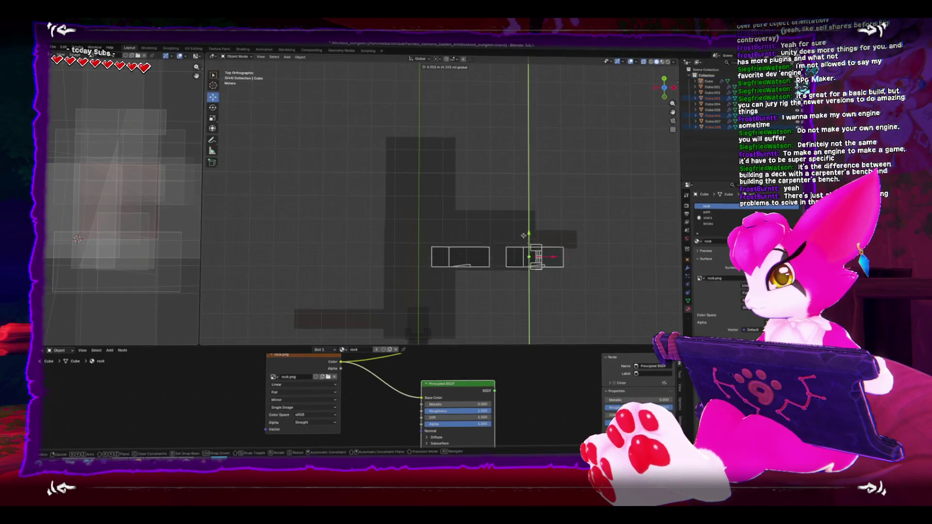
left_click(520, 217)
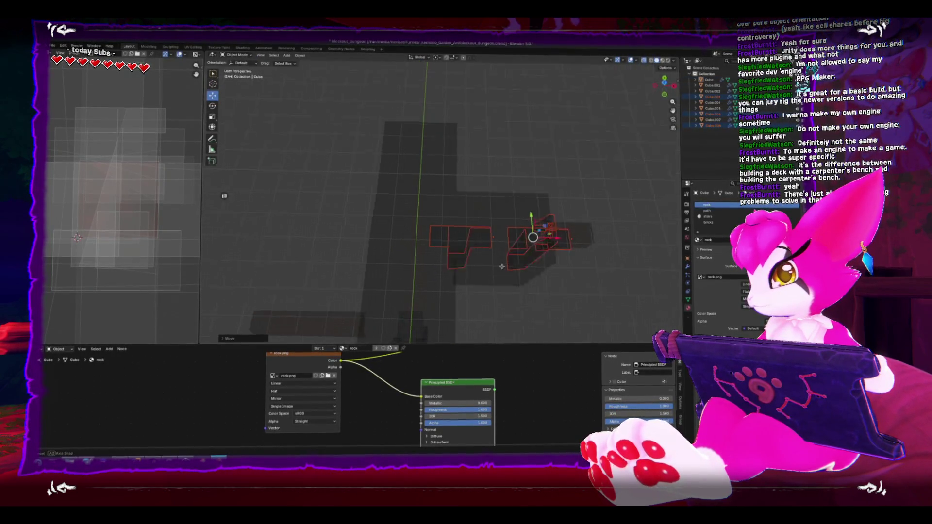
Select the left stair block of the stairs copy in X-ray top view, then the other stairs.
left_click(462, 264)
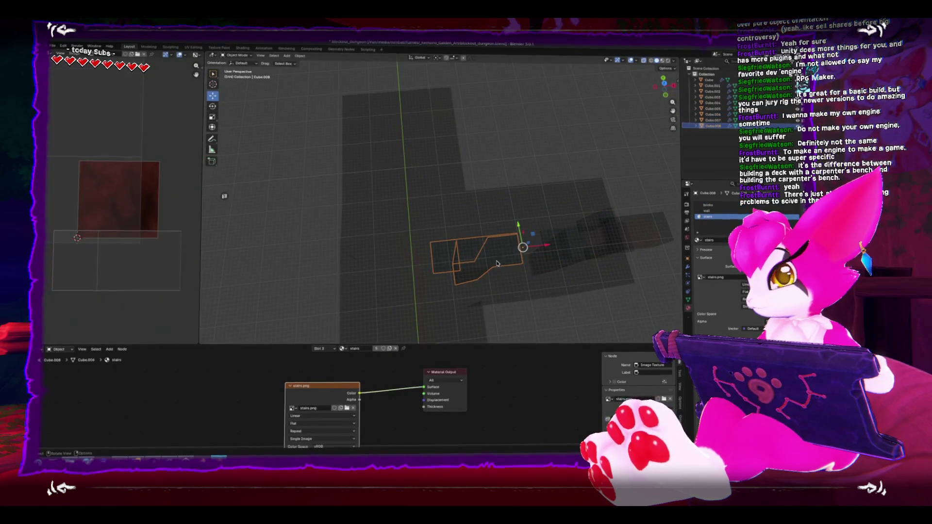
key("Tab")
key("KP_7")
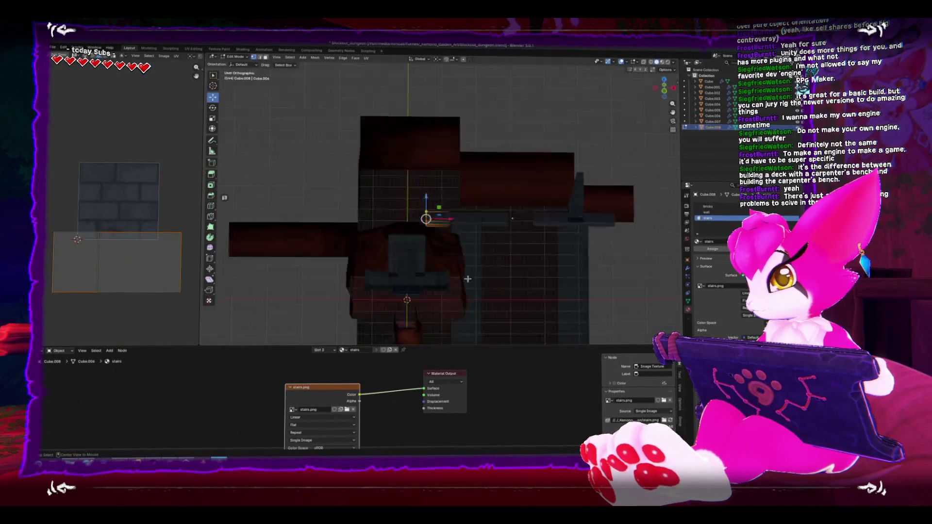
key("alt+z")
key("a")
key("l")
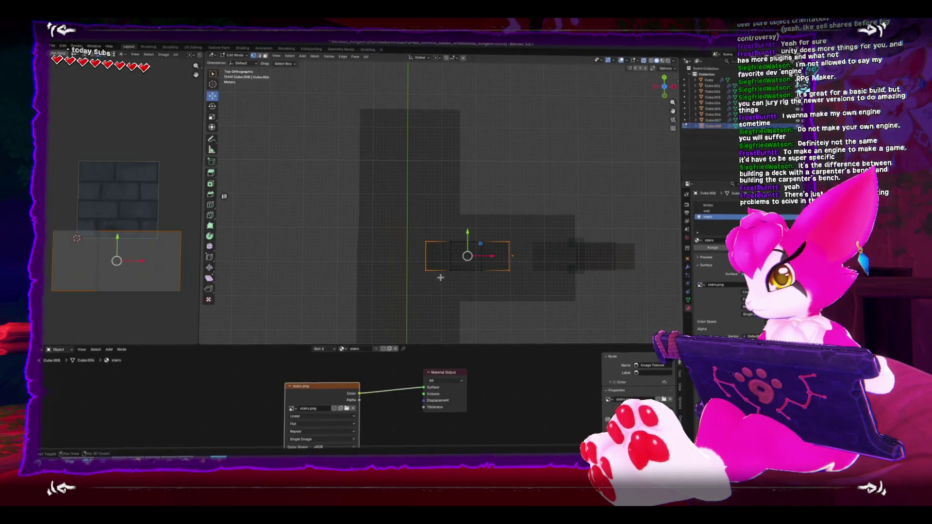
left_click_drag(489, 257, 490, 258)
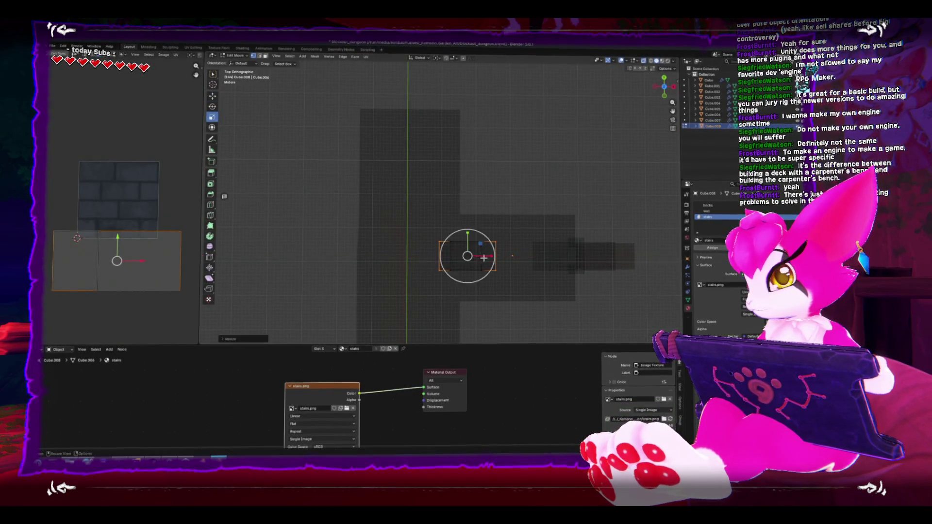
left_click(577, 256)
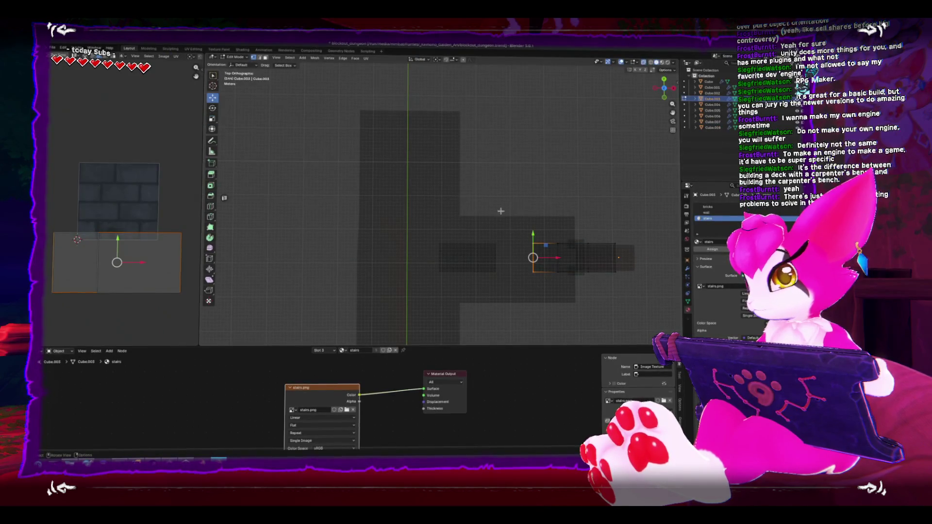
key("alt+z")
mouse_move(547, 257)
left_mouse_down()
mouse_move(503, 220)
mouse_move(512, 216)
mouse_move(511, 229)
mouse_move(510, 202)
mouse_move(512, 226)
mouse_move(499, 209)
mouse_move(475, 224)
left_mouse_up()
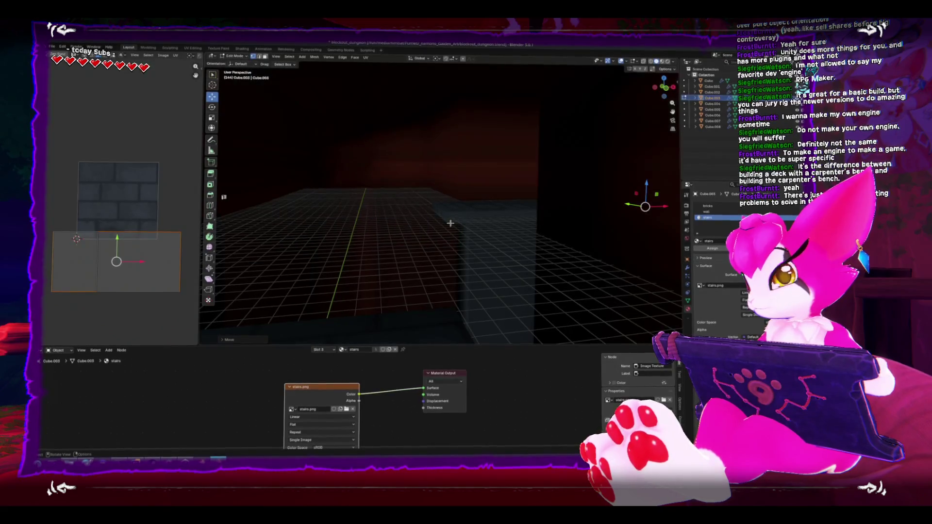
mouse_move(451, 223)
left_mouse_down()
mouse_move(419, 257)
mouse_move(337, 208)
left_mouse_up()
key("Tab")
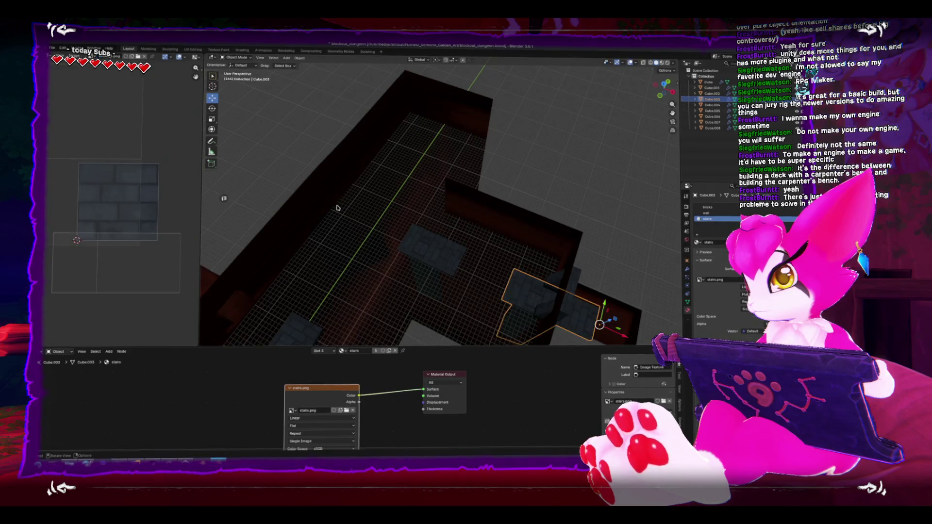
Dissolve the unneeded edge on the rock floor mesh.
key("alt+z")
left_click(334, 199)
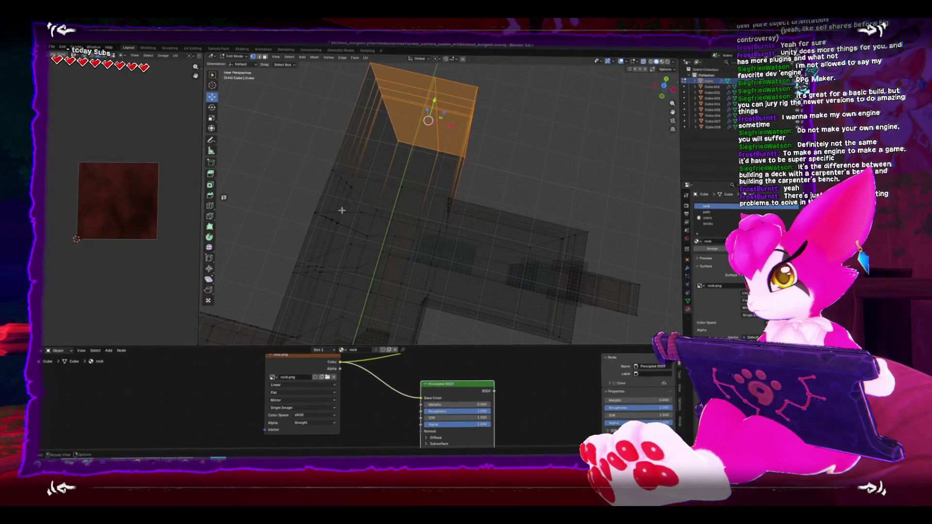
key("Tab")
left_click(331, 211, "alt")
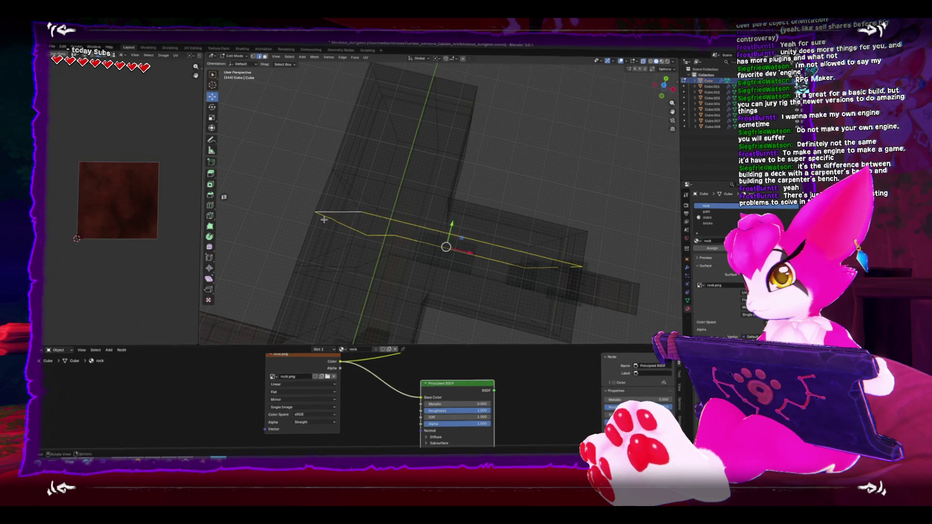
right_click(324, 220)
left_click(320, 238)
key("ctrl+z")
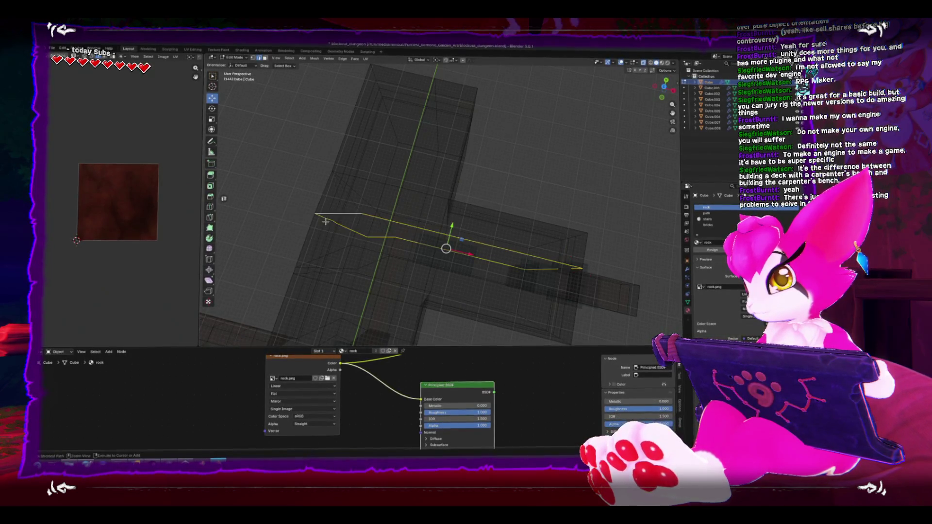
key("ctrl+z")
left_click(325, 221)
key("x")
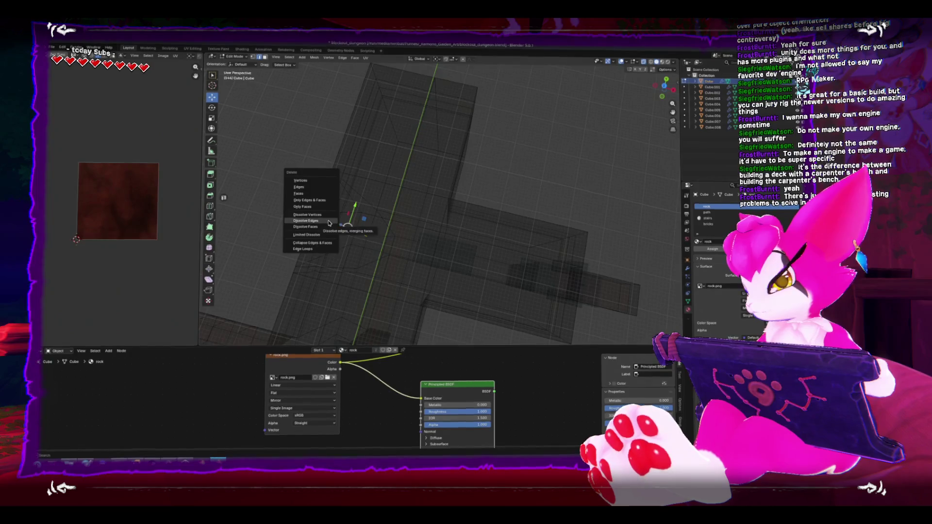
left_click(329, 223)
Reposition four bottom-edge vertices from top view to form an angled notch.
key("KP_7")
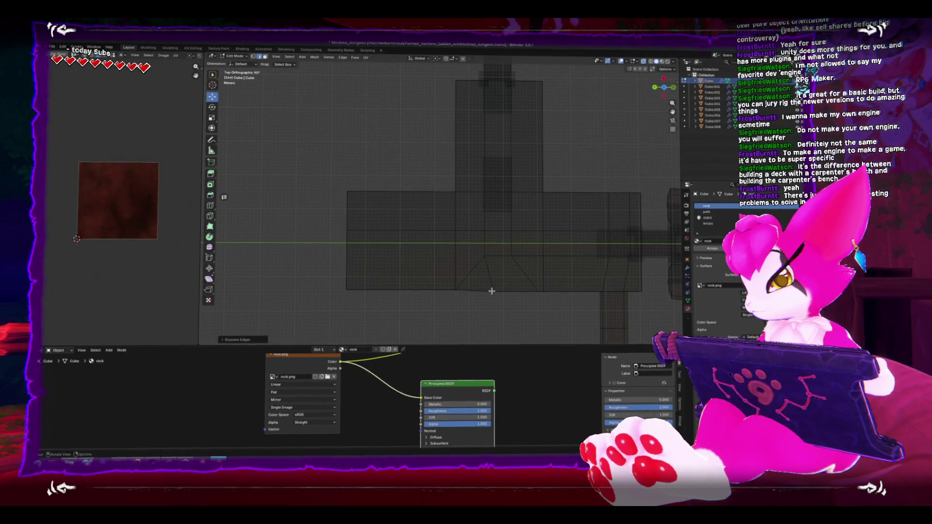
left_click(486, 291)
key("g")
left_click(511, 306)
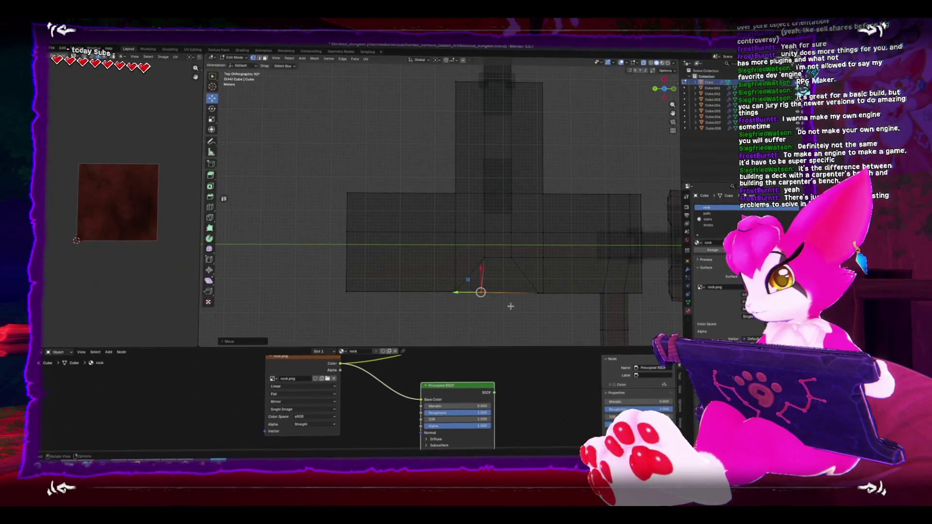
left_click(538, 292)
key("g")
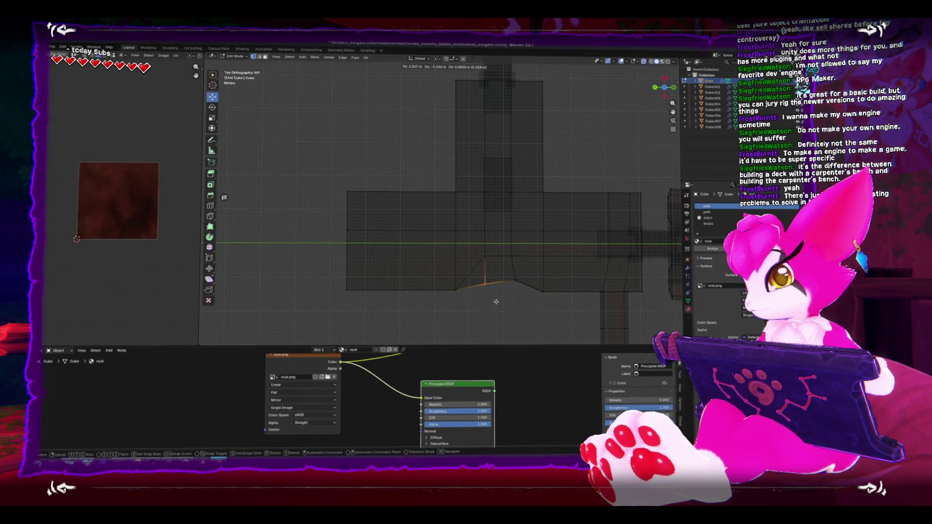
left_click(525, 293)
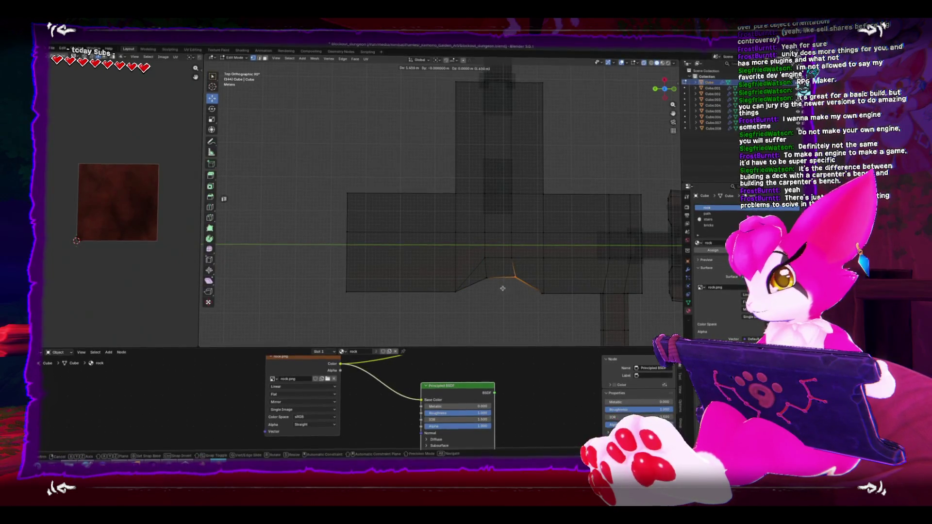
left_click_drag(512, 320, 546, 289)
key("g")
left_click(529, 294)
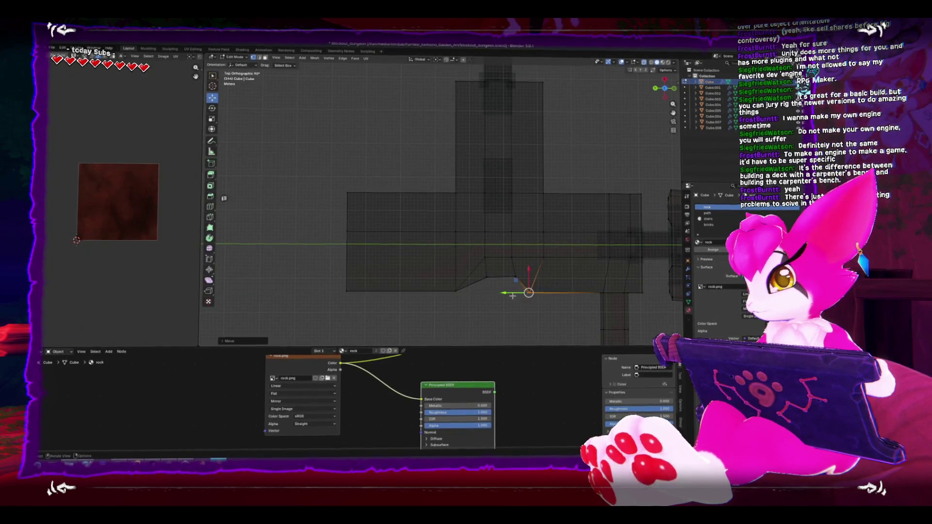
left_click_drag(429, 275, 469, 315)
key("g")
left_click(468, 292)
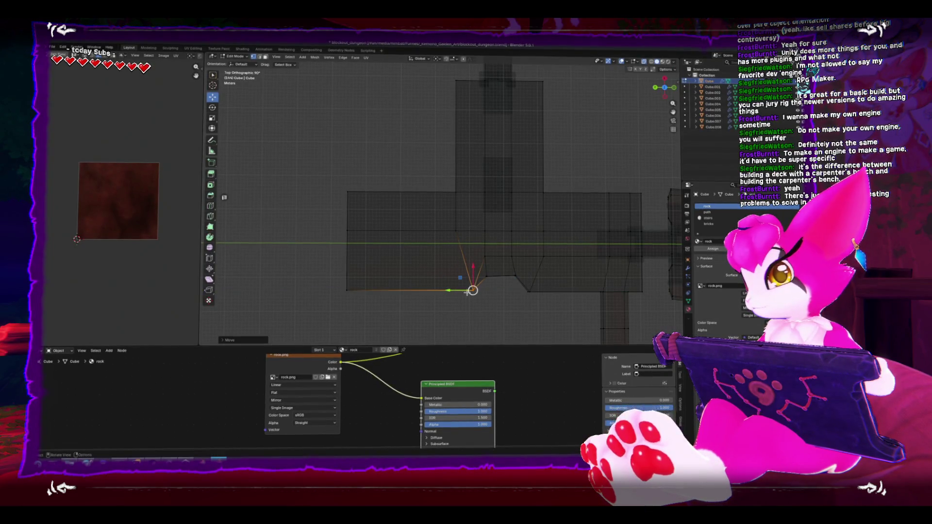
key("Tab")
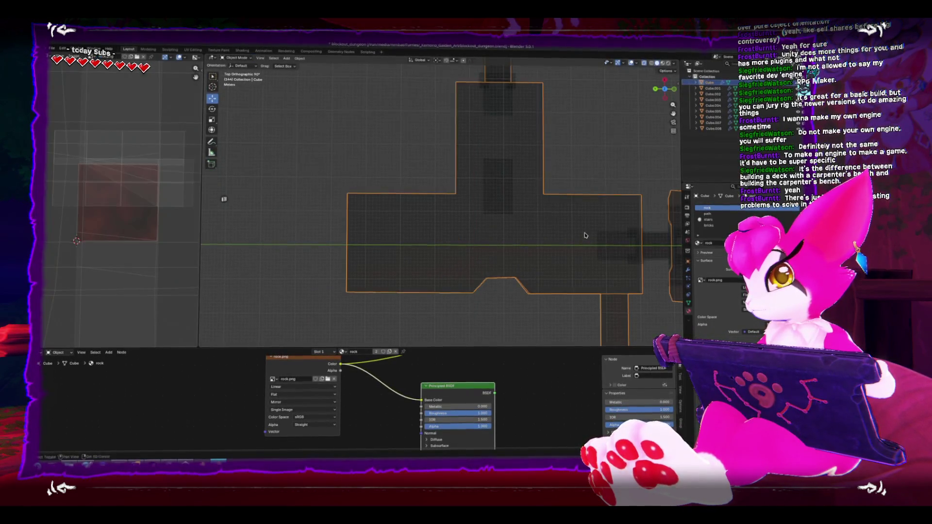
Duplicate the small top piece, rotate it -90 degrees, and move it into place.
key("KP_Decimal")
left_click_drag(483, 161, 538, 255)
key("KP_Decimal")
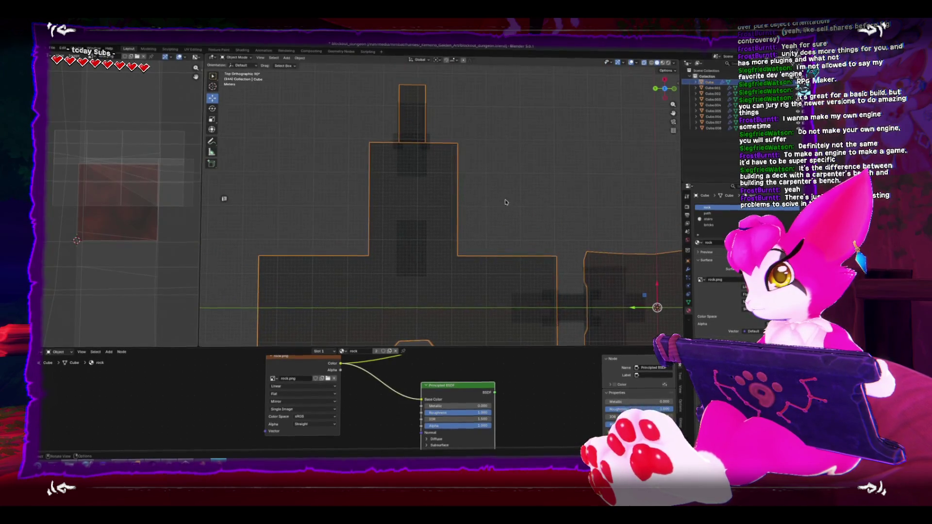
scroll(481, 219, "down", 3)
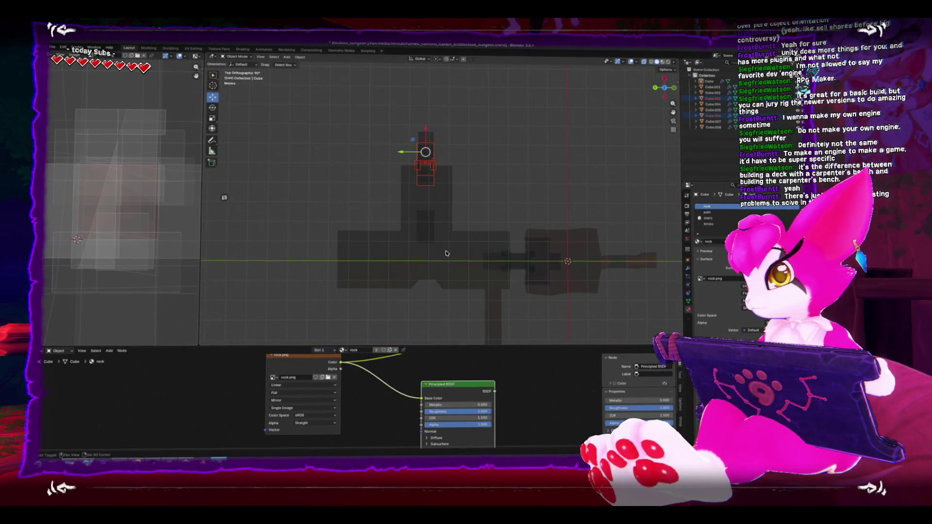
key("shift+d")
key("r")
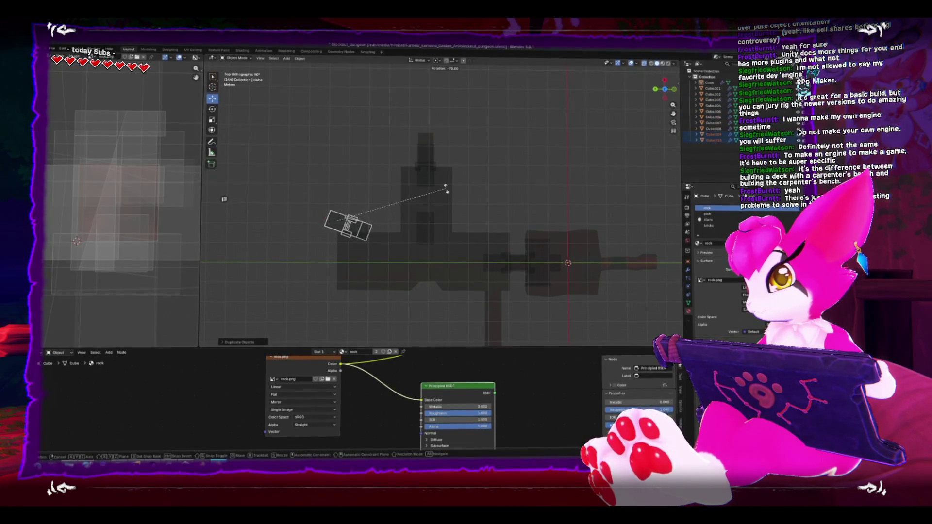
left_click(414, 171)
key("g")
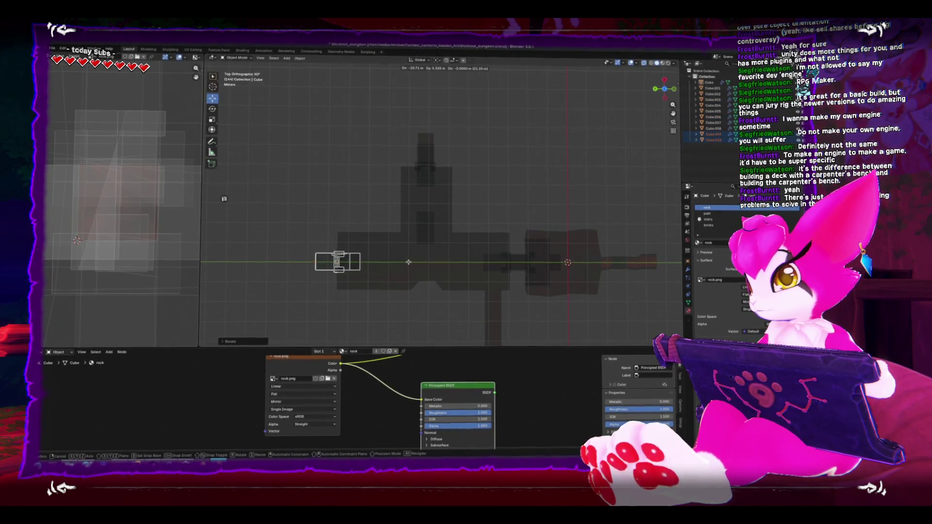
left_click(407, 260)
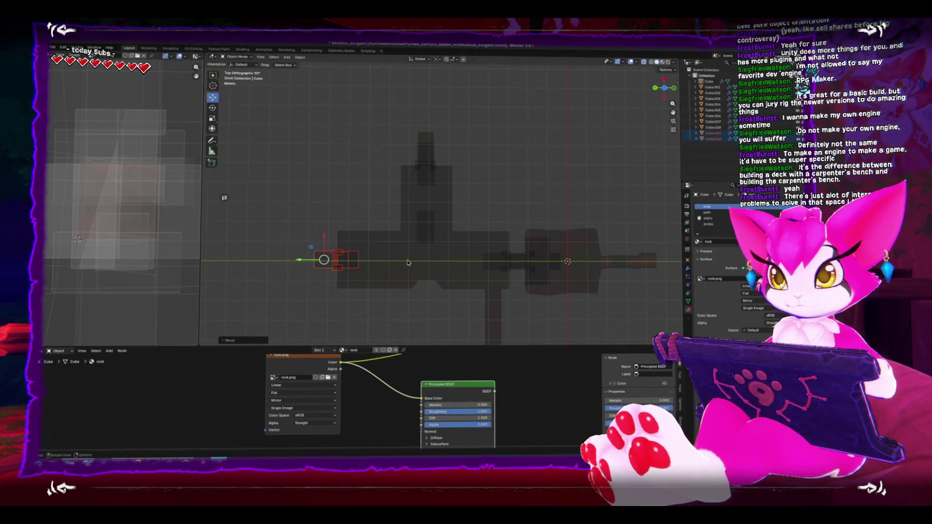
Select the pillar geometry from the left side view in X-ray and bevel it.
key("Tab")
left_click_drag(406, 260, 340, 220)
key("alt+z")
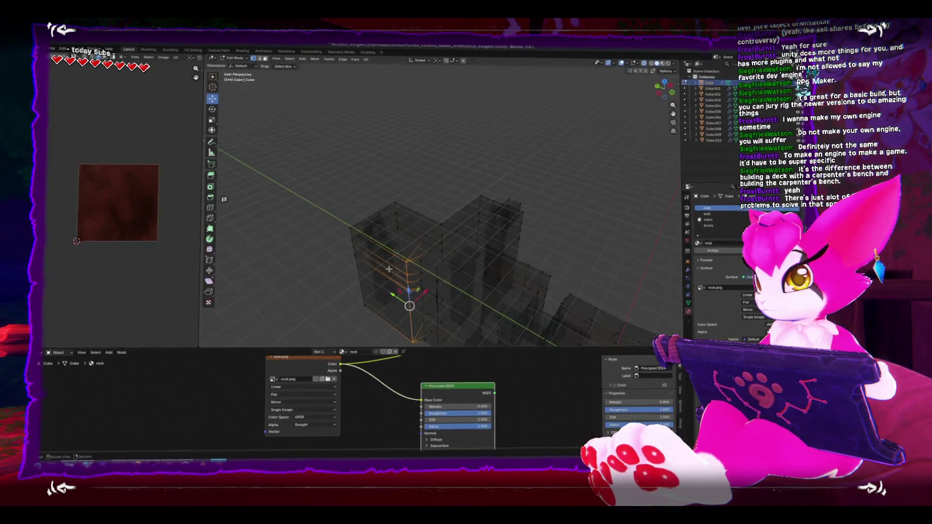
scroll(375, 267, "up", 3)
mouse_move(374, 266)
left_mouse_down()
mouse_move(360, 273)
mouse_move(345, 247)
mouse_move(364, 266)
mouse_move(340, 253)
mouse_move(373, 253)
mouse_move(357, 270)
left_mouse_up()
scroll(340, 248, "down", 3)
key("alt+z")
key("ctrl+KP_3")
key("alt+z")
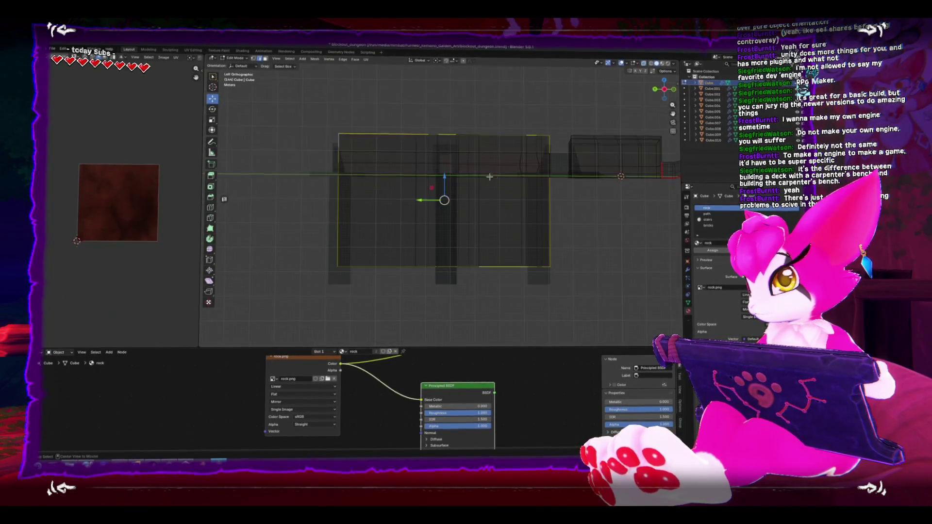
left_click_drag(354, 104, 553, 316)
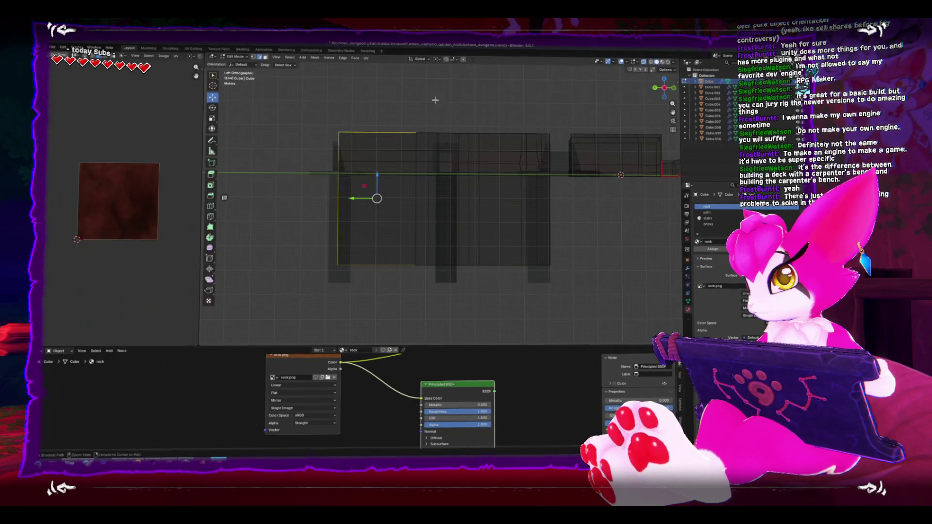
mouse_move(321, 271)
left_mouse_down()
mouse_move(359, 167)
mouse_move(403, 146)
mouse_move(416, 176)
mouse_move(410, 217)
mouse_move(437, 208)
mouse_move(488, 231)
mouse_move(452, 239)
mouse_move(430, 272)
mouse_move(449, 250)
mouse_move(382, 194)
left_mouse_up()
key("ctrl+b")
left_click(489, 231)
Push the wall face inward along its normal.
key("alt+z")
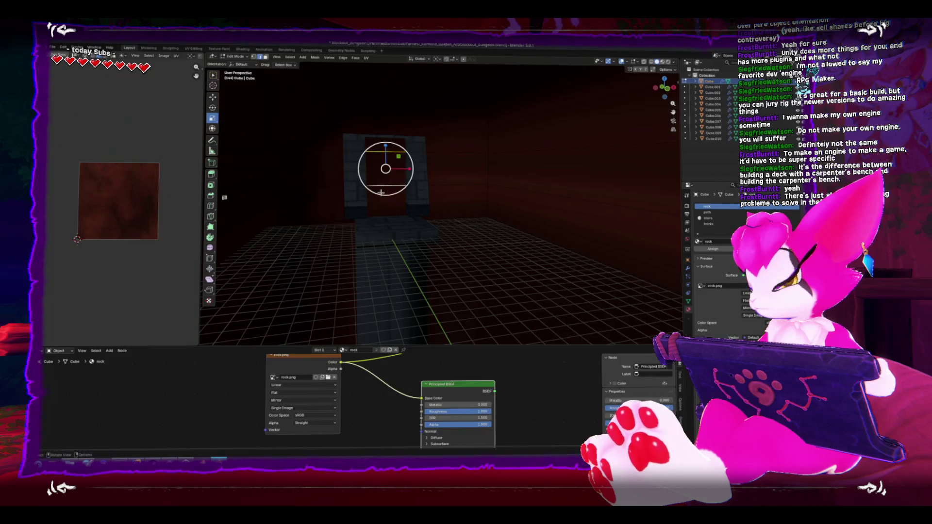
key("alt+z")
key("g")
key("z")
key("z")
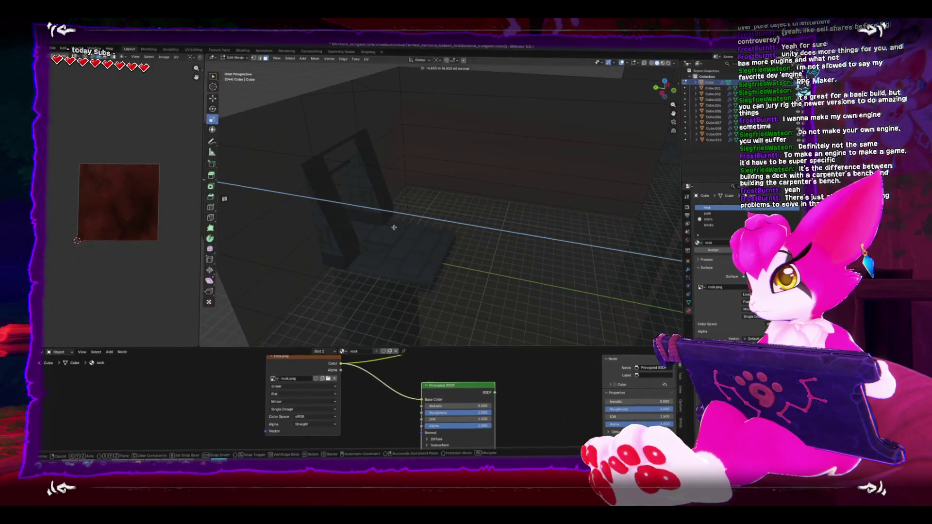
left_click(351, 220)
mouse_move(351, 220)
left_mouse_down()
mouse_move(358, 192)
mouse_move(357, 229)
mouse_move(388, 265)
mouse_move(437, 248)
mouse_move(532, 238)
mouse_move(537, 188)
mouse_move(501, 214)
mouse_move(490, 249)
mouse_move(475, 254)
mouse_move(455, 225)
mouse_move(493, 216)
mouse_move(517, 243)
mouse_move(500, 235)
mouse_move(375, 276)
mouse_move(353, 216)
left_mouse_up()
key("Tab")
key("alt+z")
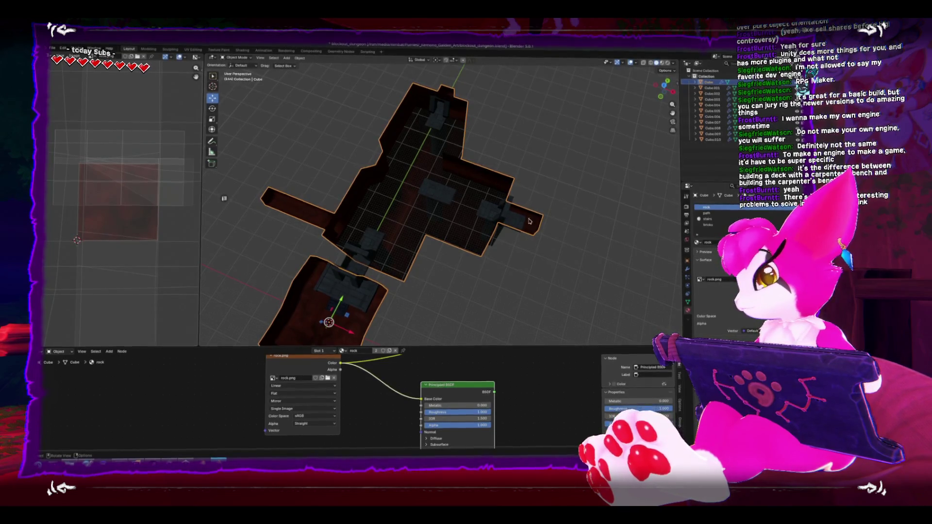
Review the dungeon mesh from top, side and perspective views, then select Cube.003.
left_click_drag(518, 210, 505, 210)
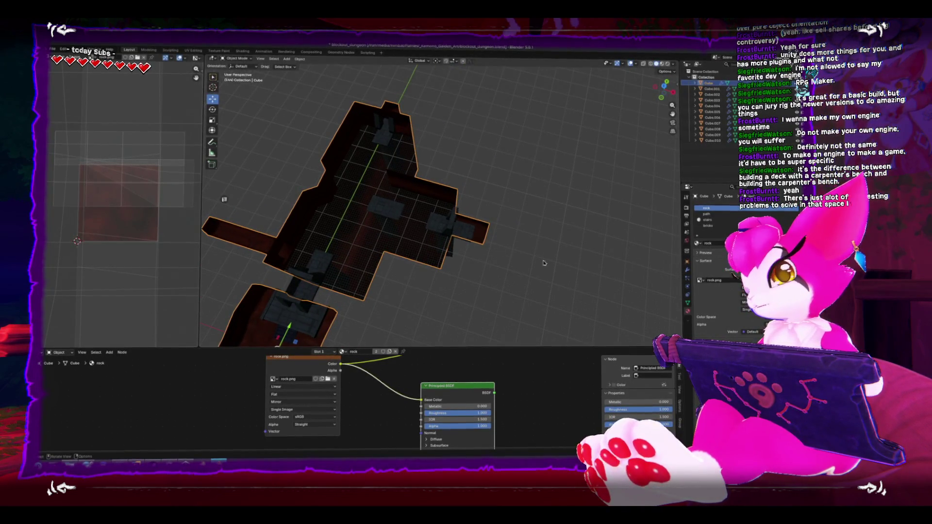
mouse_move(559, 249)
left_mouse_down()
mouse_move(503, 264)
mouse_move(514, 270)
left_mouse_up()
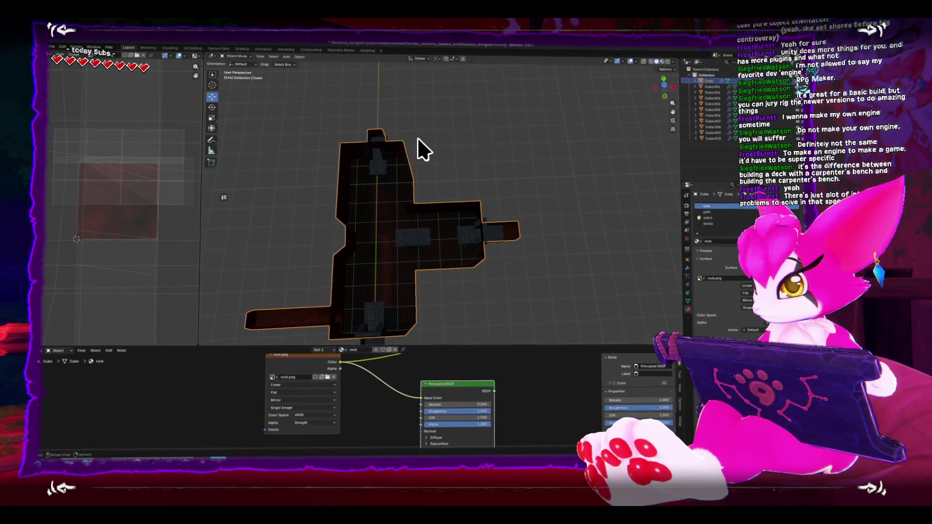
mouse_move(417, 138)
left_mouse_down()
mouse_move(413, 112)
mouse_move(451, 135)
left_mouse_up()
key("Tab")
mouse_move(441, 183)
left_mouse_down()
mouse_move(497, 199)
mouse_move(455, 210)
left_mouse_up()
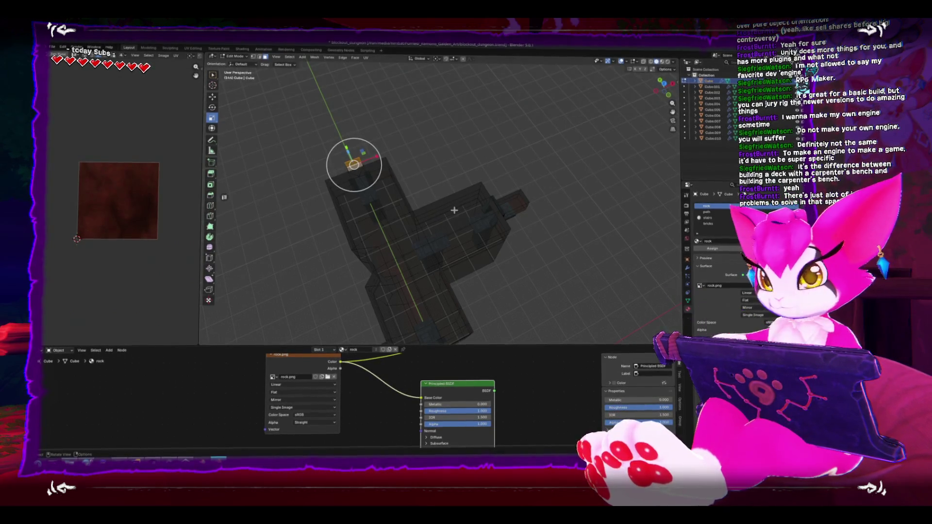
key("KP_1")
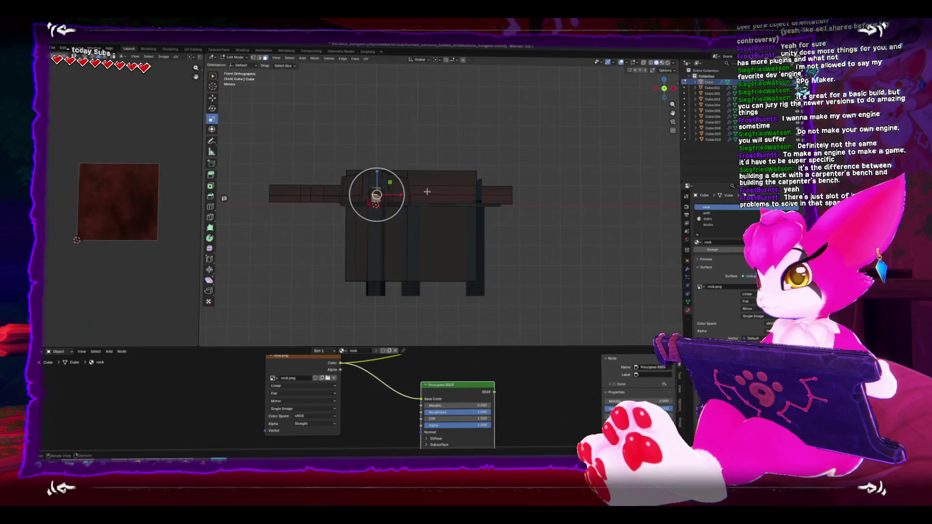
key("KP_7")
scroll(462, 189, "right", 4)
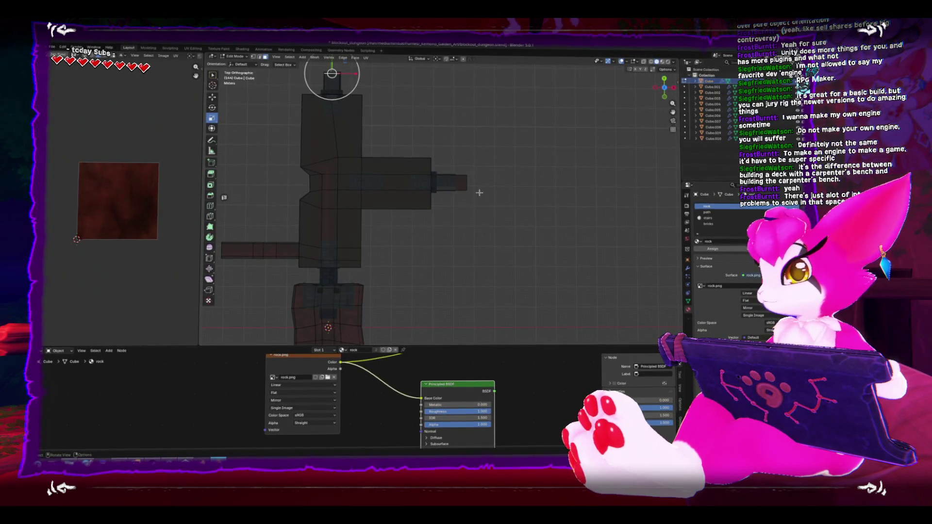
key("Tab")
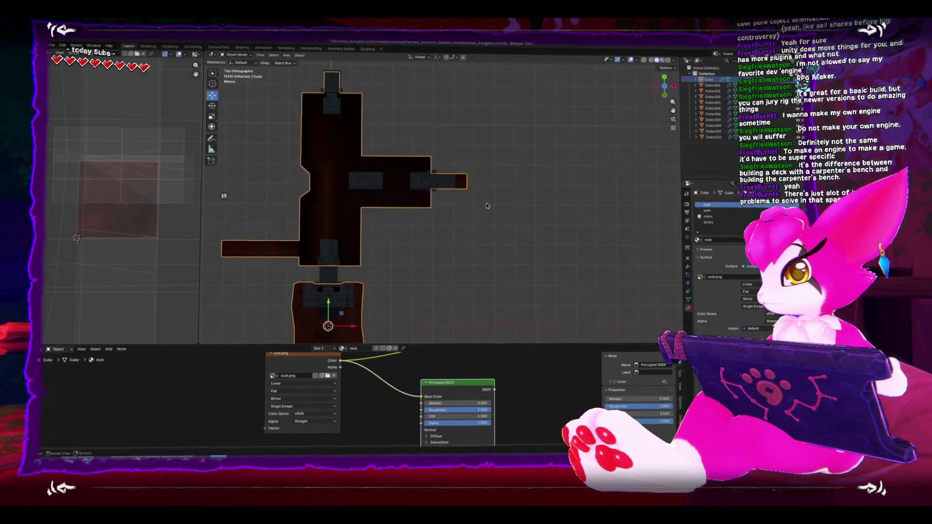
scroll(487, 205, "up", 6)
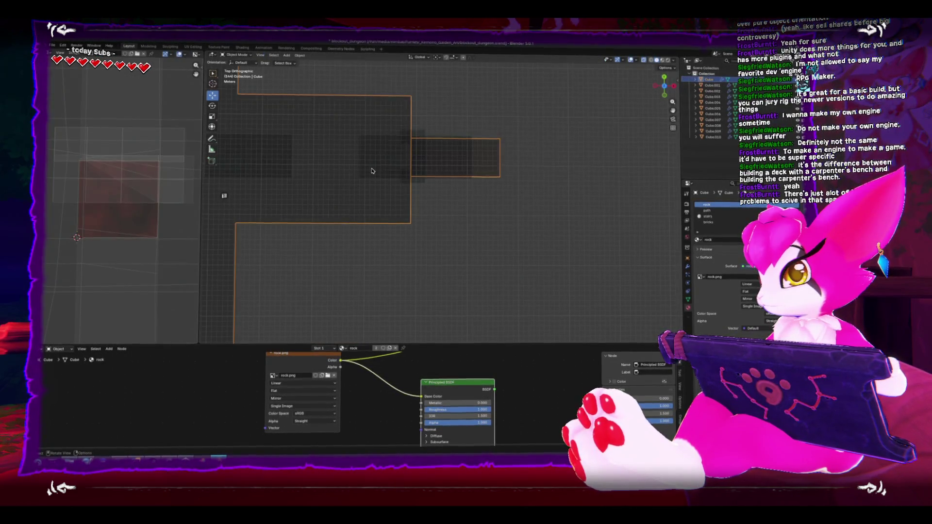
left_click(372, 170)
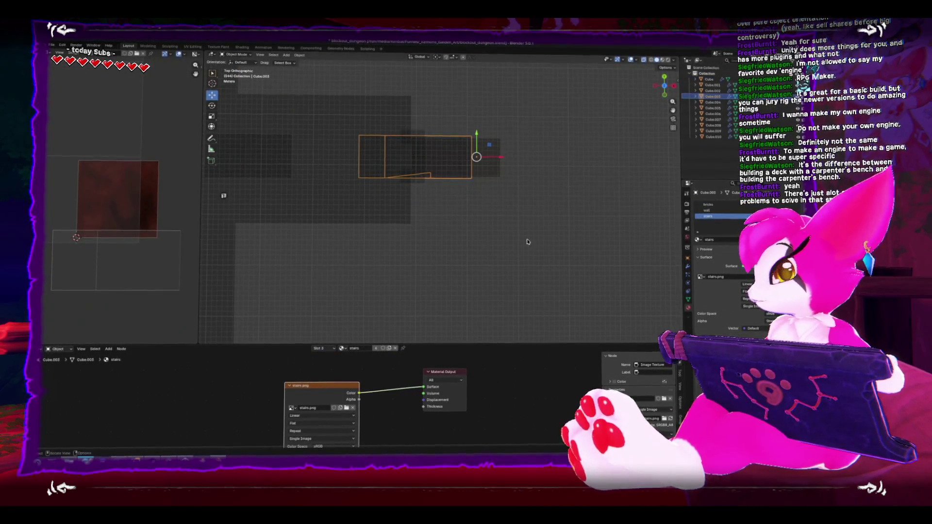
Select the main Cube's end face and extrude it outward.
key("Tab")
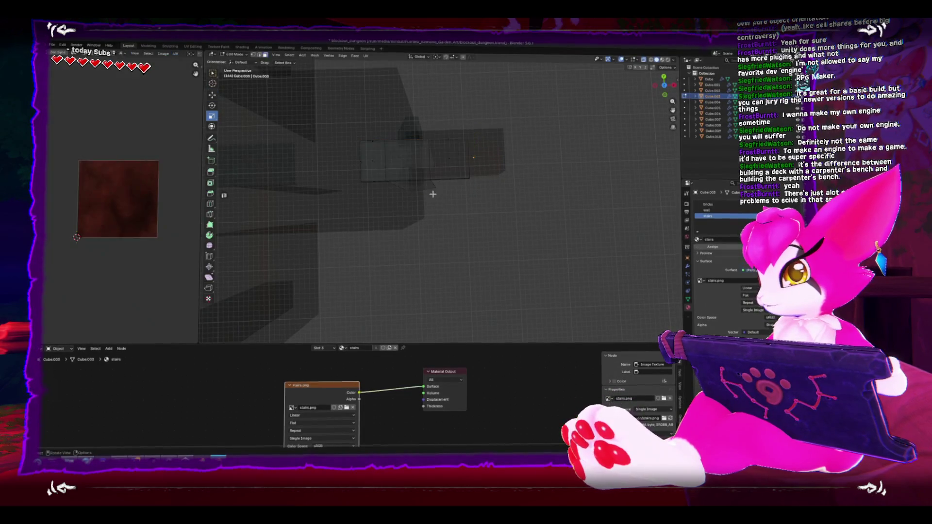
scroll(432, 193, "up", 4)
key("KP_7")
left_click(495, 159)
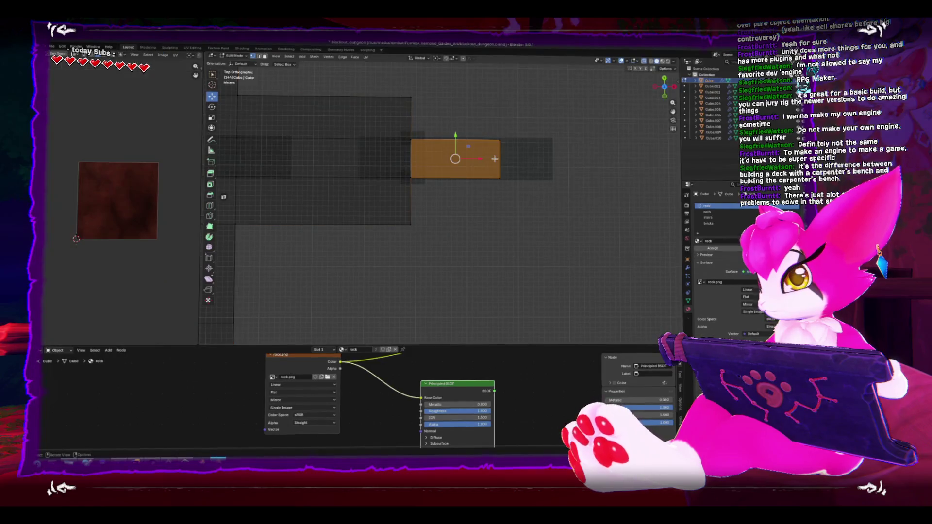
left_click_drag(495, 157, 507, 190)
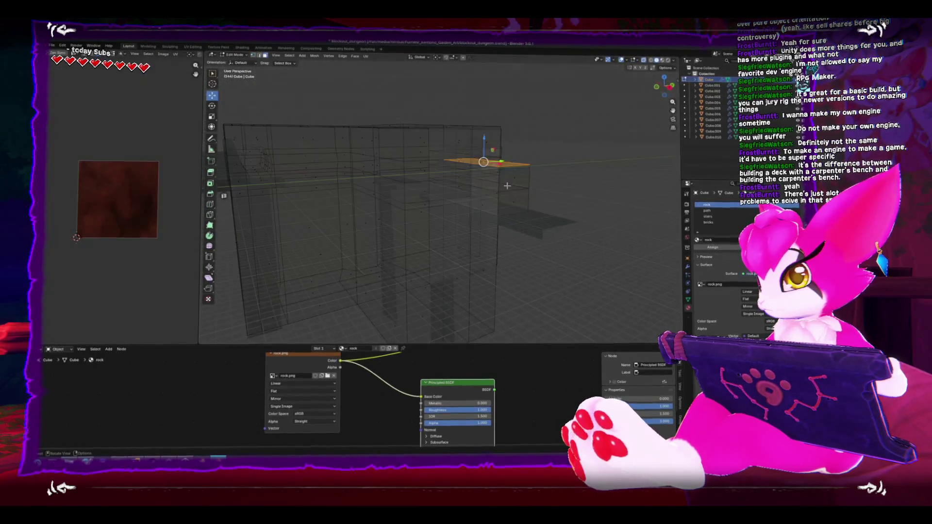
key("KP_1")
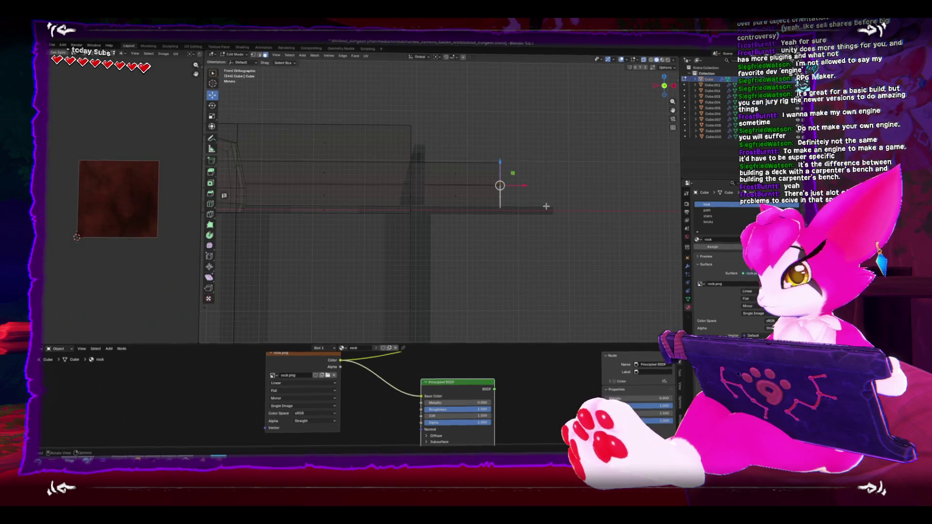
key("e")
key("Escape")
mouse_move(595, 201)
left_mouse_down()
mouse_move(597, 224)
mouse_move(552, 183)
mouse_move(522, 208)
left_mouse_up()
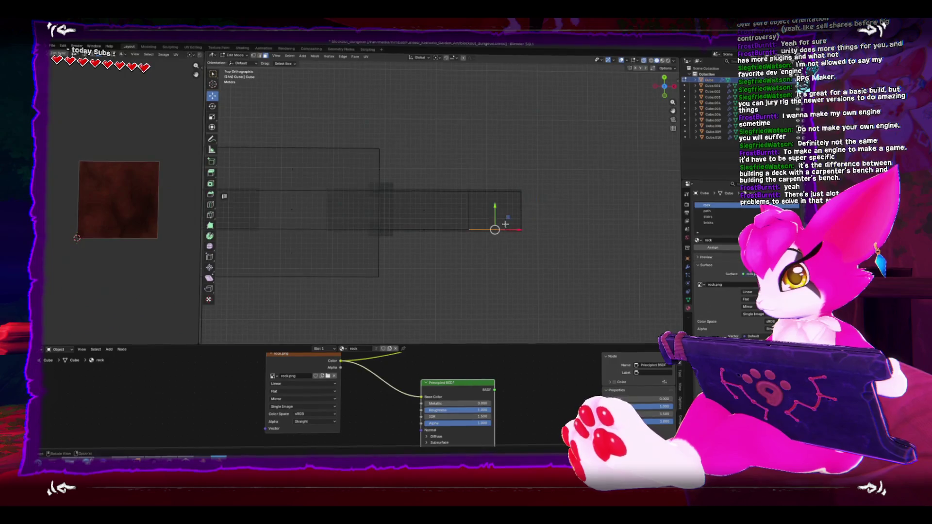
mouse_move(478, 166)
left_mouse_down()
mouse_move(512, 201)
mouse_move(520, 233)
left_mouse_up()
left_click(583, 180)
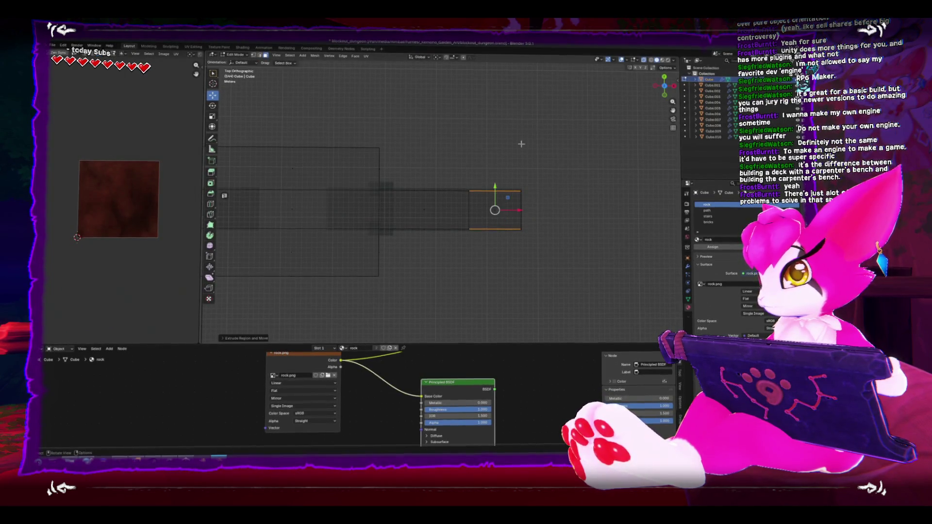
Widen the extruded face with Alt+S and stretch its right-edge vertices far right.
left_click(348, 60)
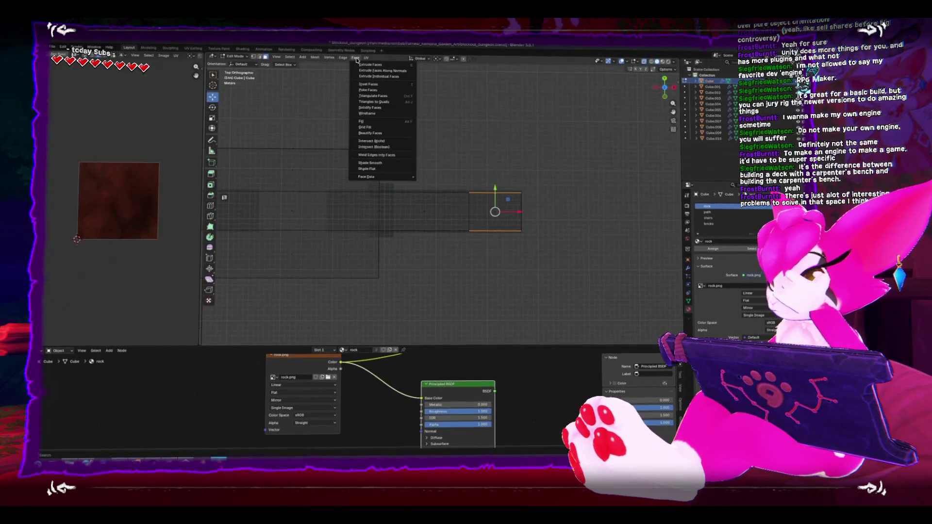
key("alt+s")
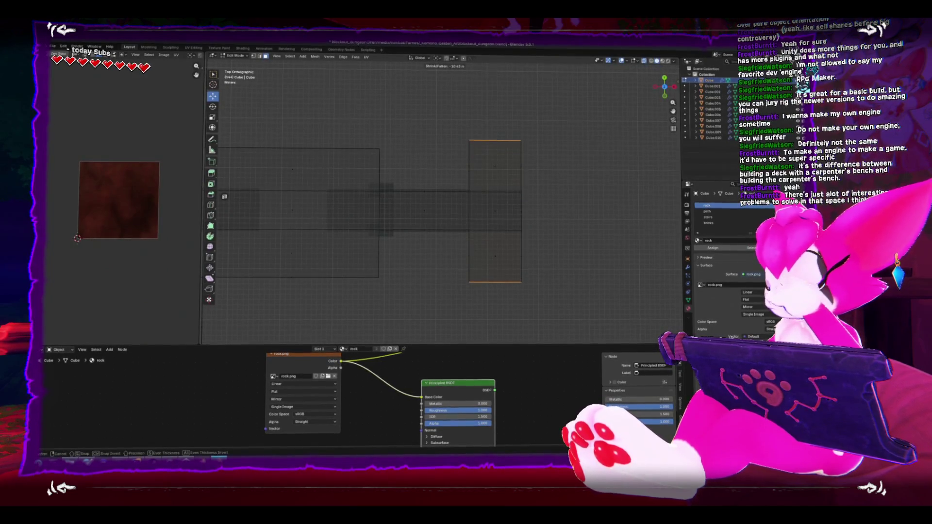
key("1")
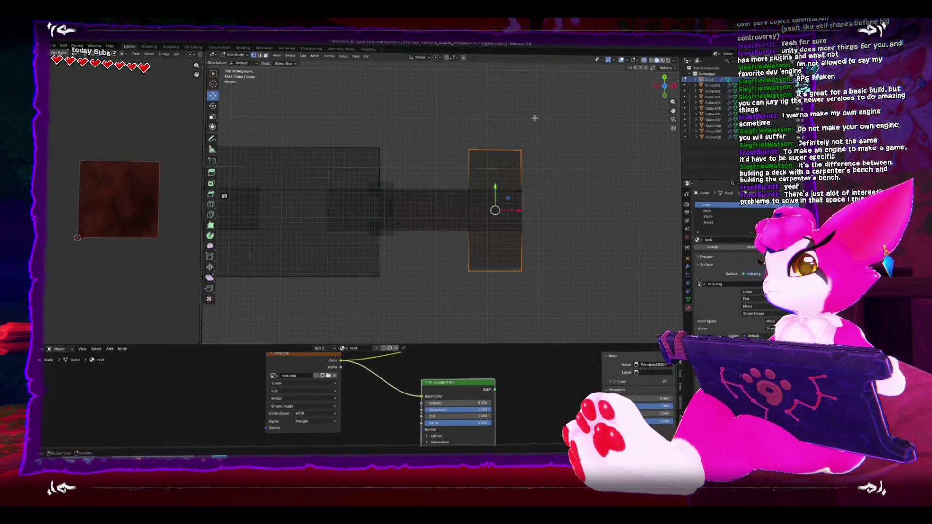
left_click_drag(509, 121, 561, 292)
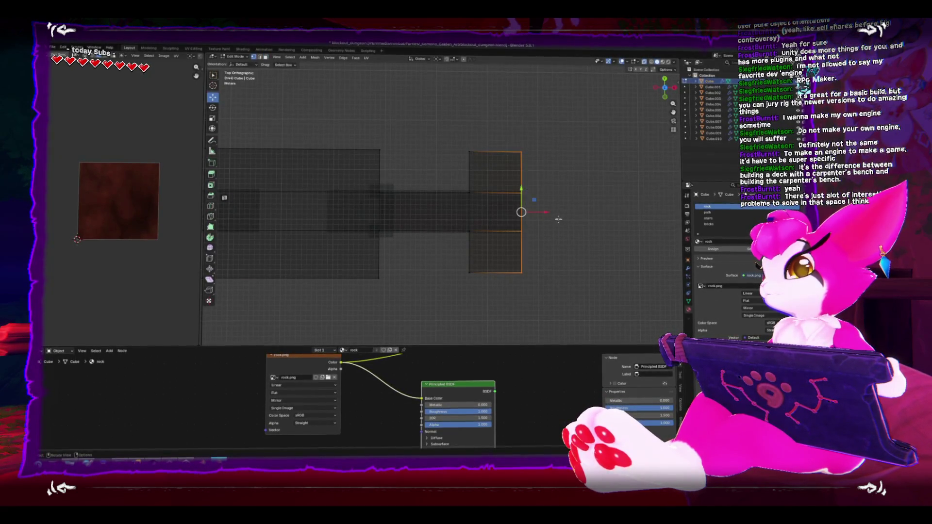
mouse_move(546, 212)
left_mouse_down()
mouse_move(675, 213)
mouse_move(246, 218)
left_mouse_up()
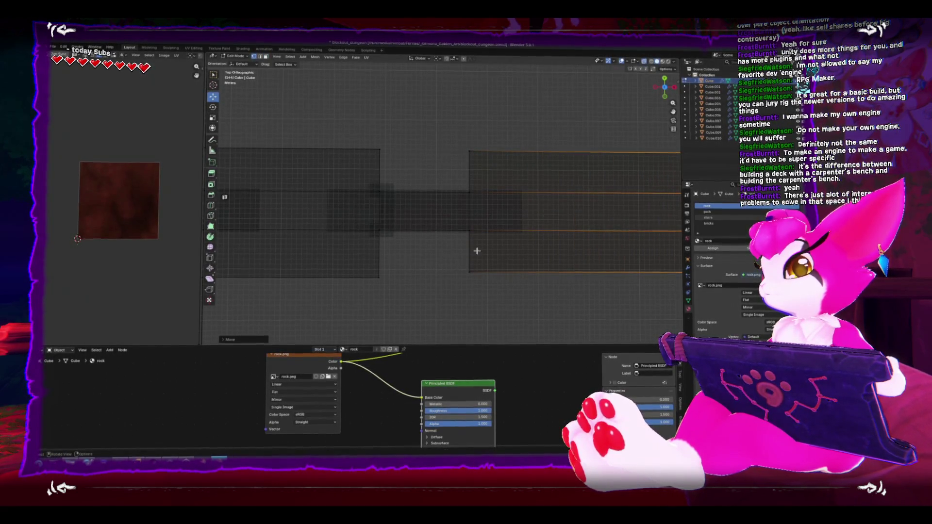
Select the long face from the front view and extrude it downward.
mouse_move(477, 251)
left_mouse_down()
mouse_move(468, 217)
mouse_move(533, 233)
mouse_move(526, 206)
mouse_move(478, 212)
left_mouse_up()
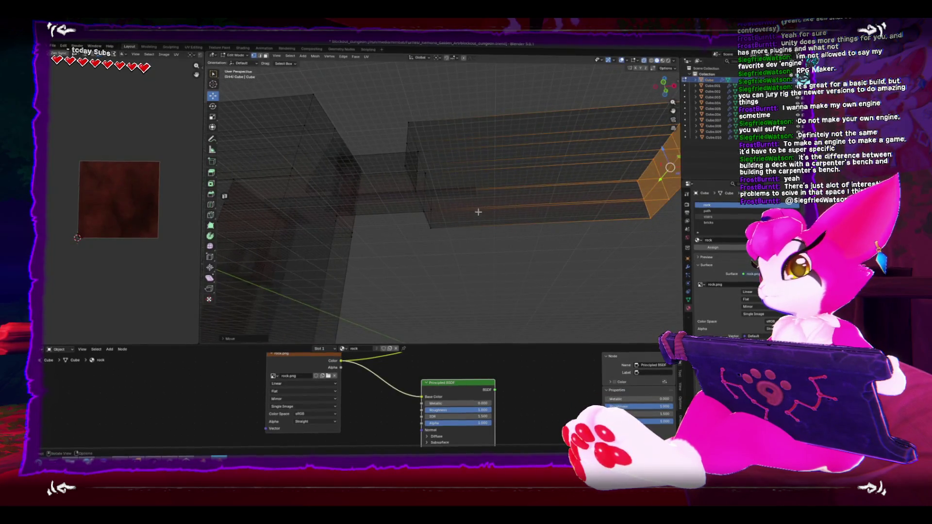
key("KP_1")
left_click_drag(397, 195, 522, 226)
key("e")
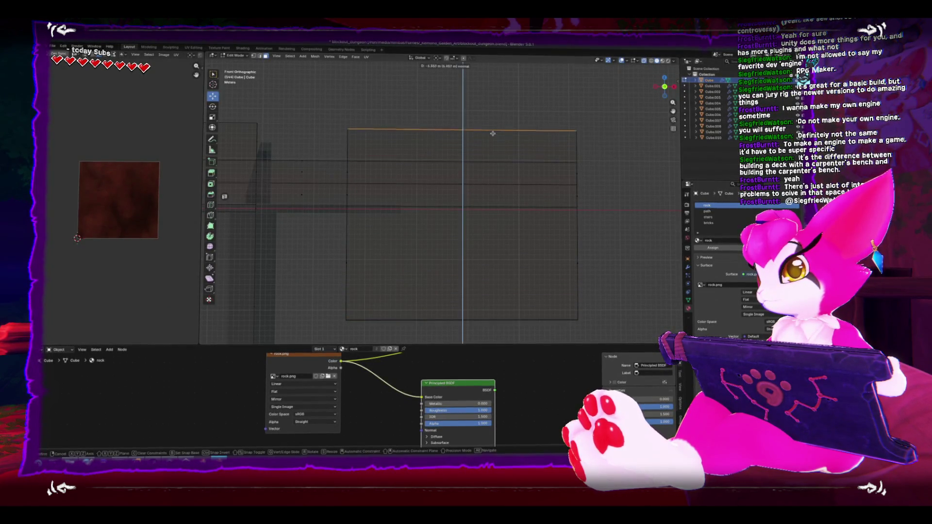
Add a centred loop cut across the end room and scale it along Y into a hexagon.
left_click(493, 133)
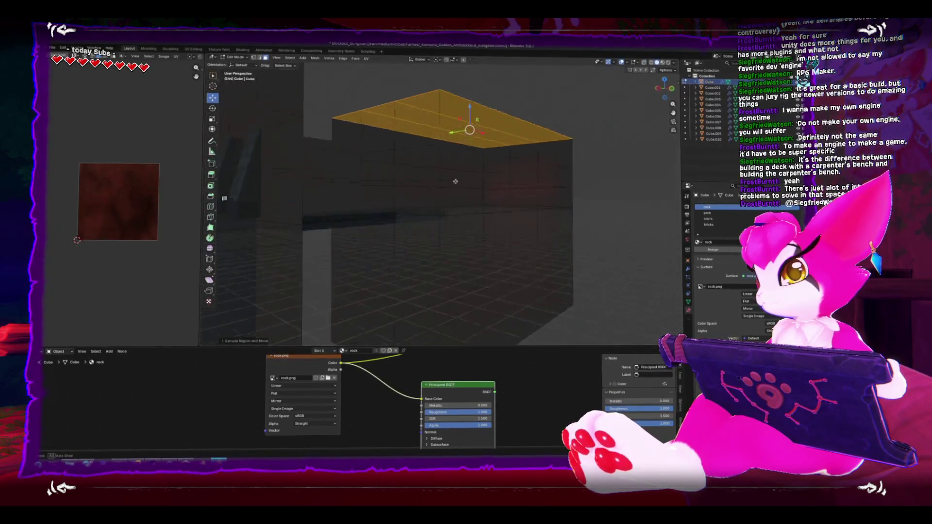
scroll(455, 181, "up", 5)
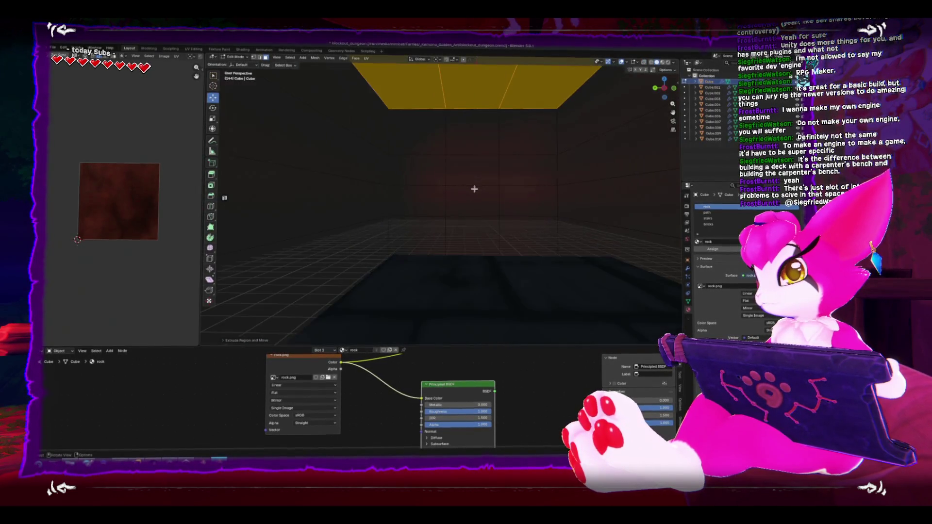
mouse_move(474, 189)
left_mouse_down()
mouse_move(462, 206)
mouse_move(464, 181)
mouse_move(474, 191)
left_mouse_up()
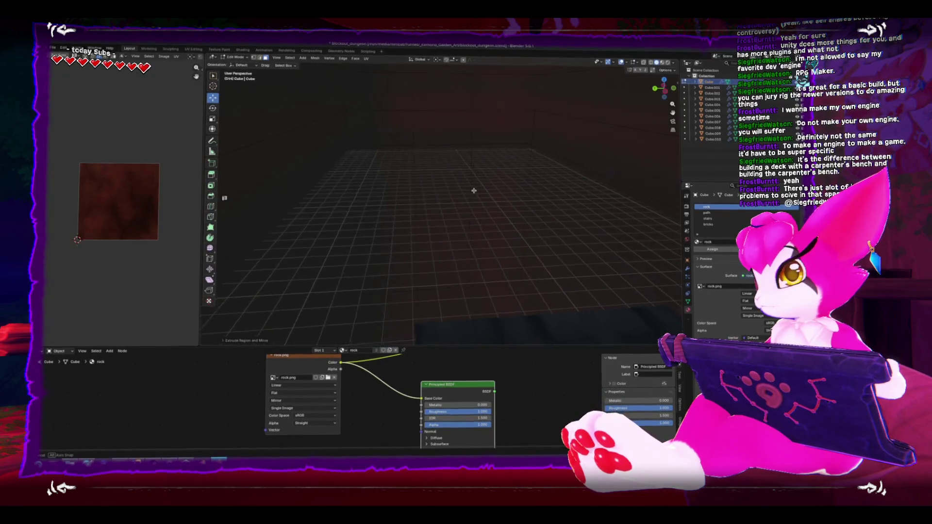
scroll(473, 191, "down", 6)
key("ctrl+r")
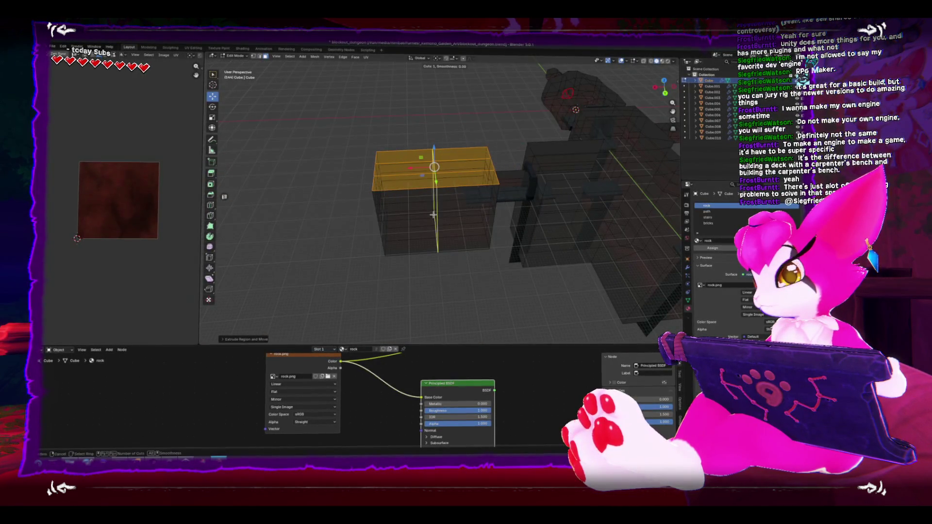
left_click(433, 214)
key("KP_5")
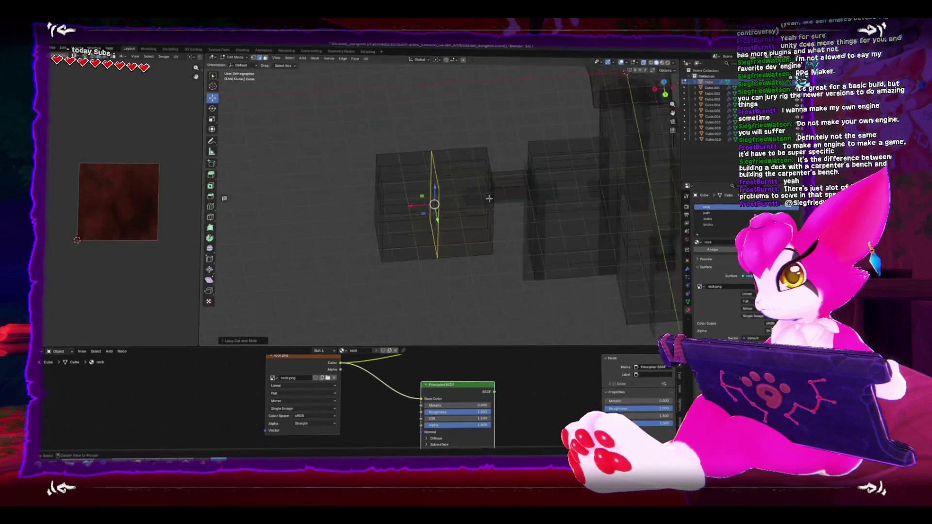
key("KP_7")
key("shift+space")
key("s")
mouse_move(462, 209)
left_mouse_down()
mouse_move(499, 208)
mouse_move(461, 208)
left_mouse_up()
left_click(461, 207)
Back in object mode, select the stairs object.
key("Tab")
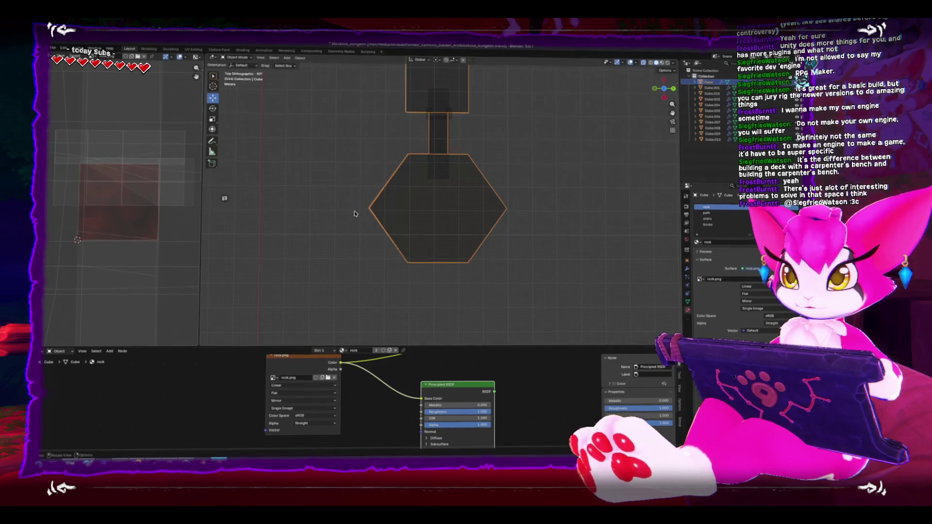
left_click_drag(355, 214, 404, 220)
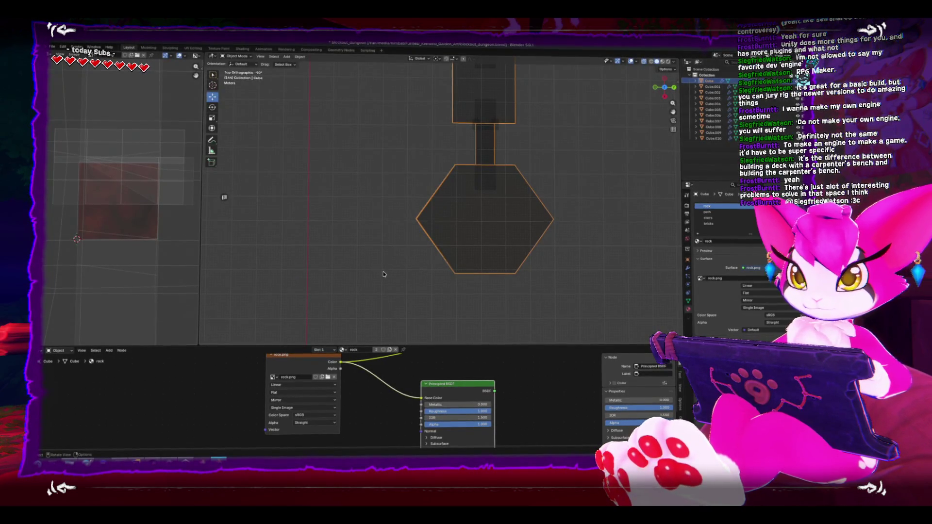
left_click_drag(491, 204, 472, 190)
left_click(470, 191)
In top view with X-ray on, add an 8-sided cylinder.
key("KP_1")
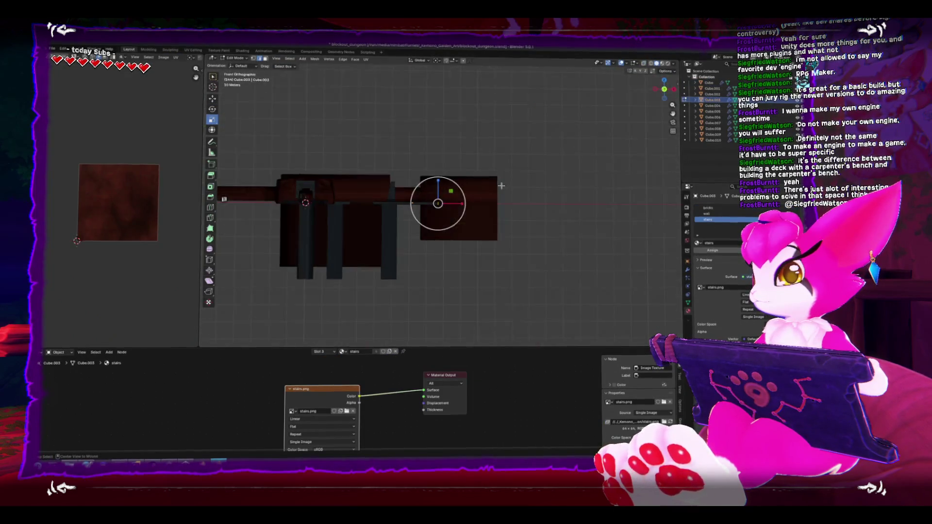
key("KP_7")
key("alt+z")
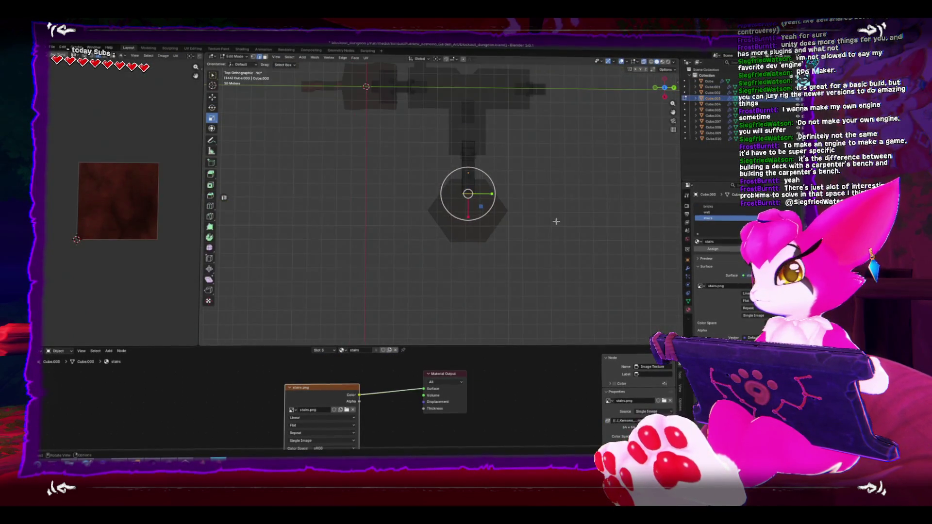
key("shift+a")
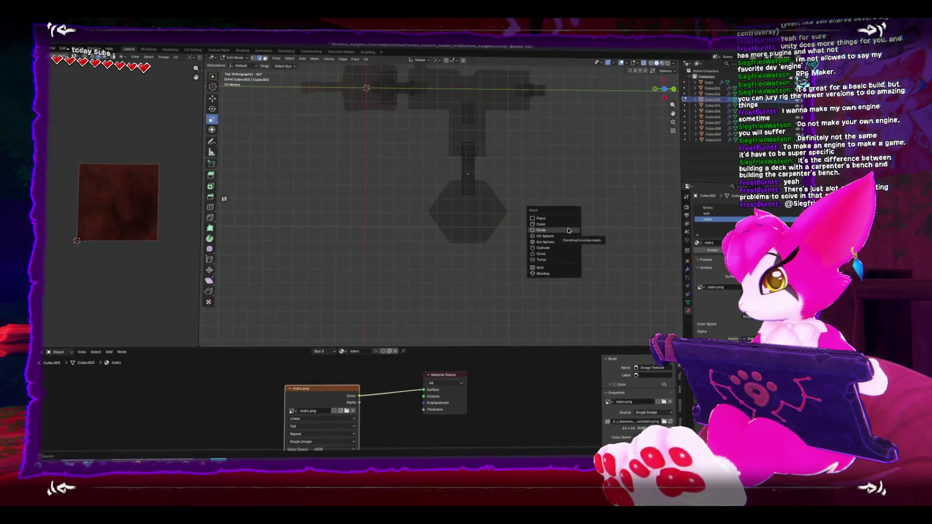
left_click(563, 250)
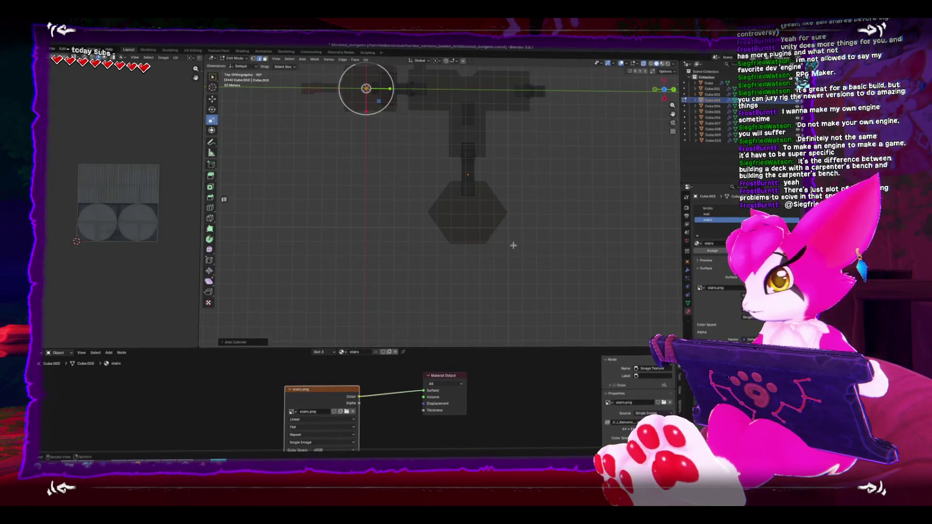
left_click(230, 342)
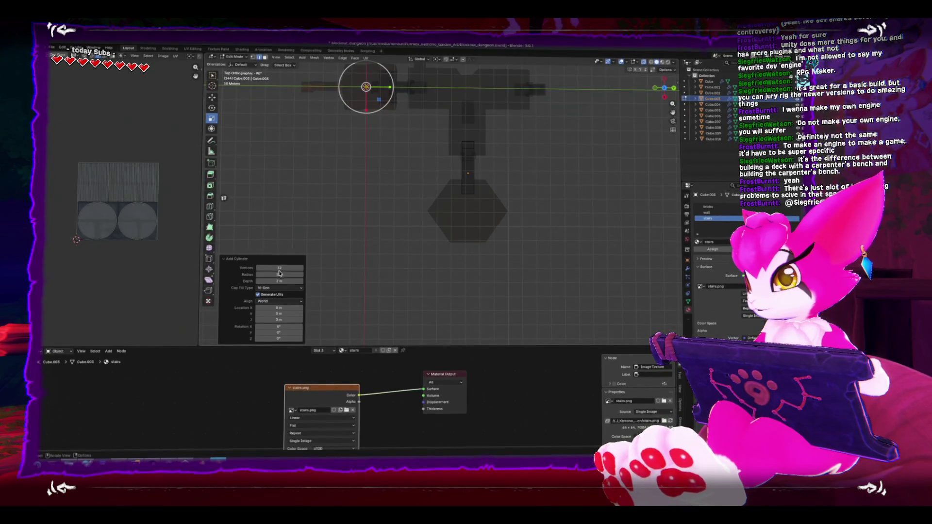
type("8")
key("Return")
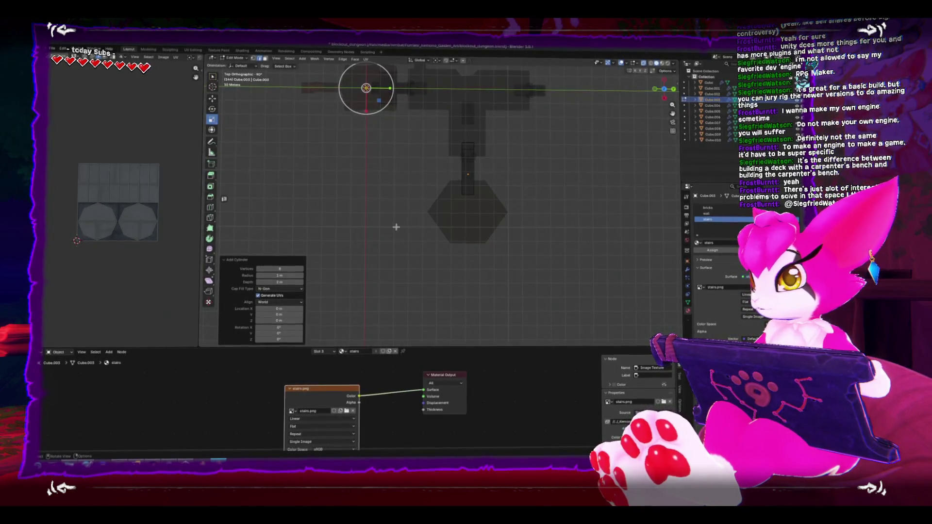
left_click(413, 208)
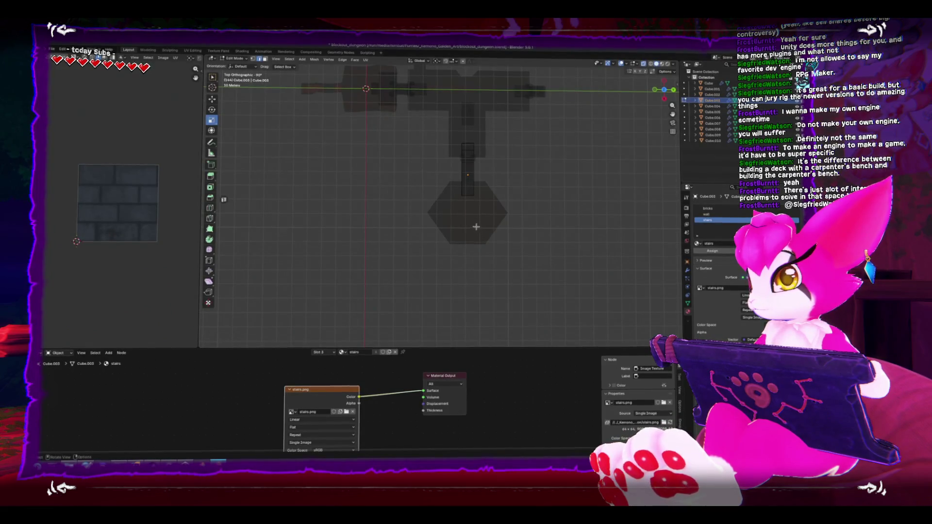
scroll(477, 227, "down", 2)
Place the octagonal cylinder at the hexagonal room's centre and scale it up.
key("Tab")
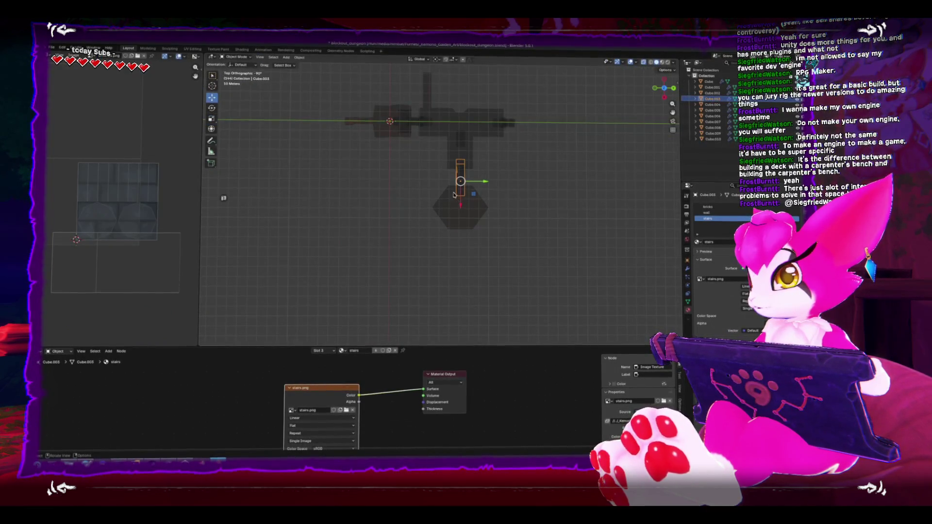
left_click_drag(454, 194, 467, 217)
key("Escape")
key("Tab")
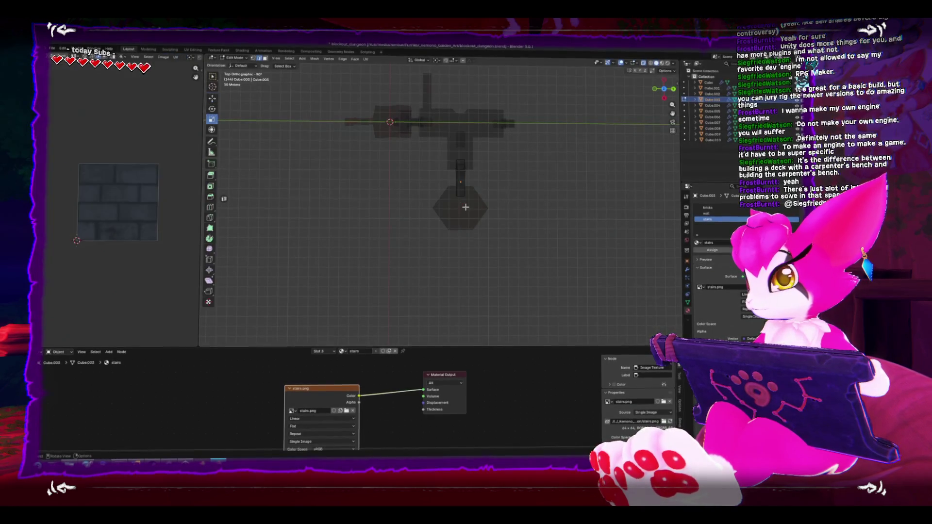
mouse_move(352, 92)
left_mouse_down()
mouse_move(416, 145)
mouse_move(418, 175)
left_mouse_up()
key("g")
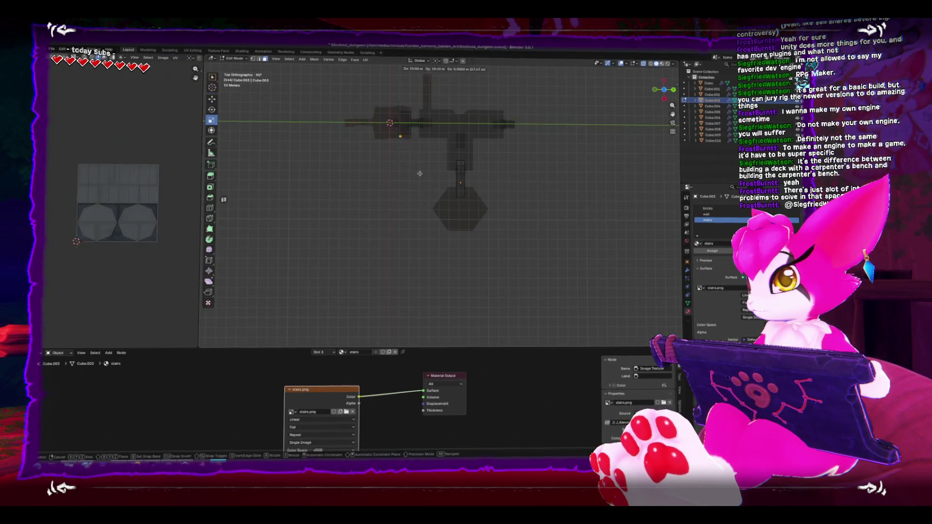
left_click(480, 246)
key("s")
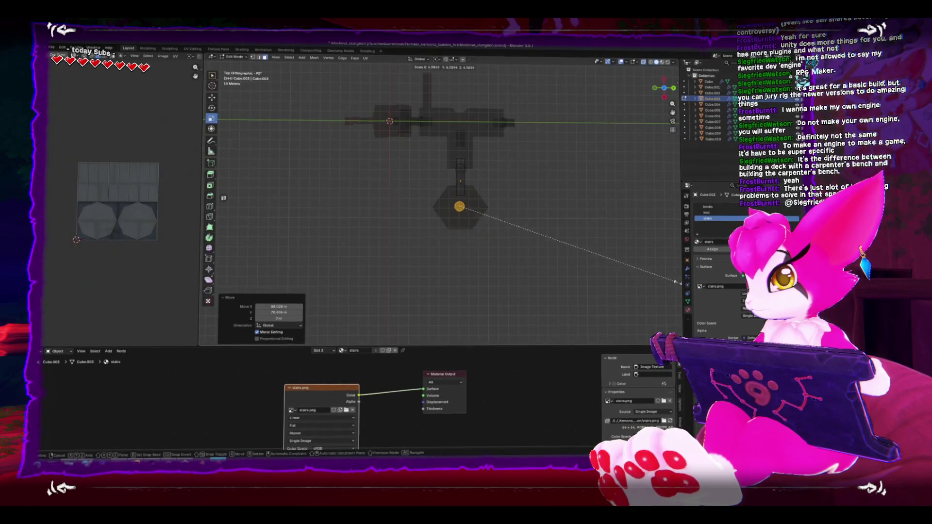
key("Return")
Rotate the cylinder and nudge it into position within the hexagonal room.
scroll(490, 223, "up", 3)
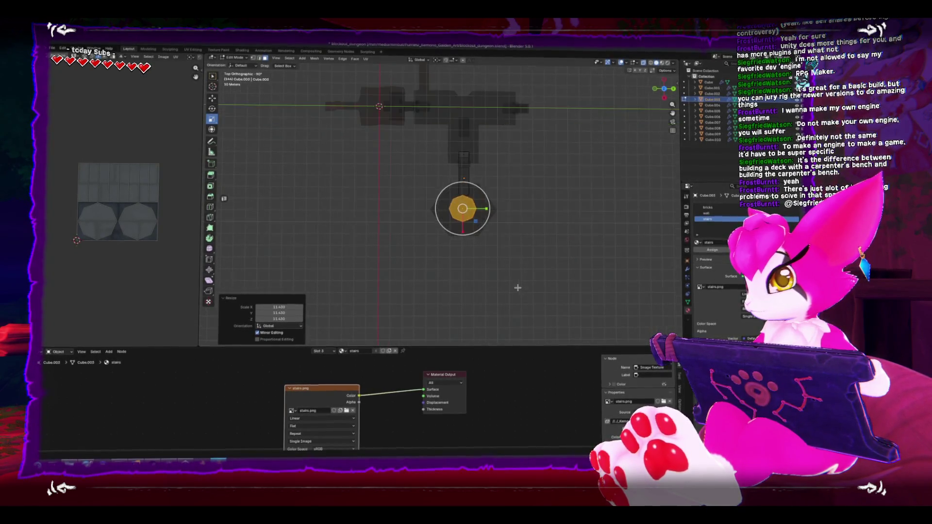
key("r")
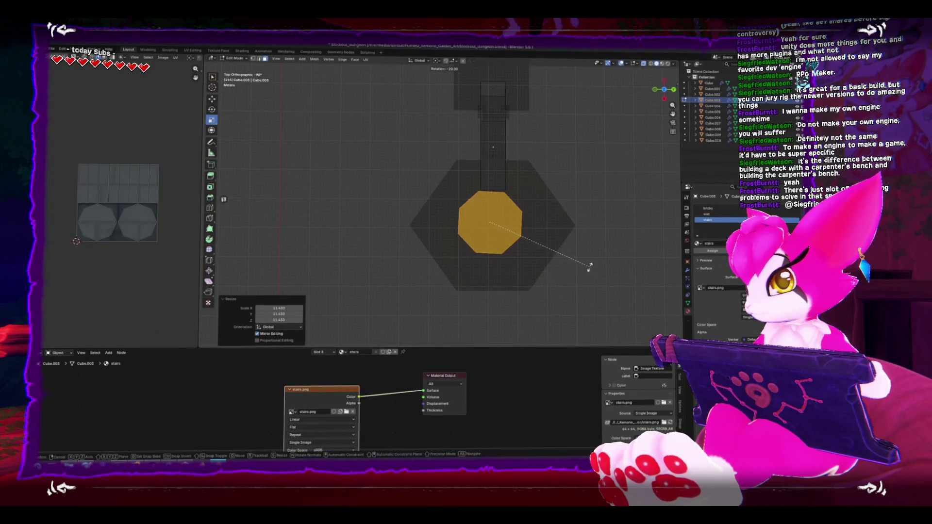
left_click(589, 263)
key("shift+space")
key("g")
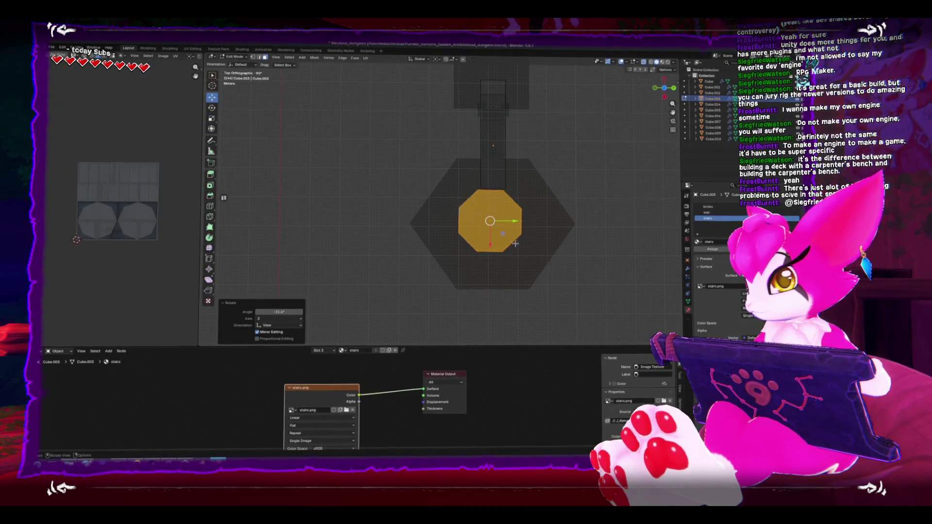
left_click_drag(505, 235, 507, 237)
key("r")
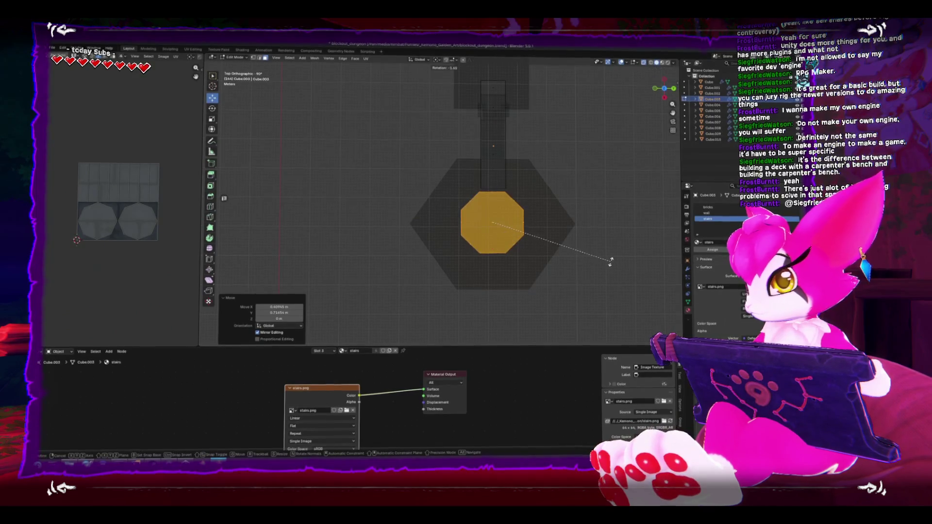
key("Escape")
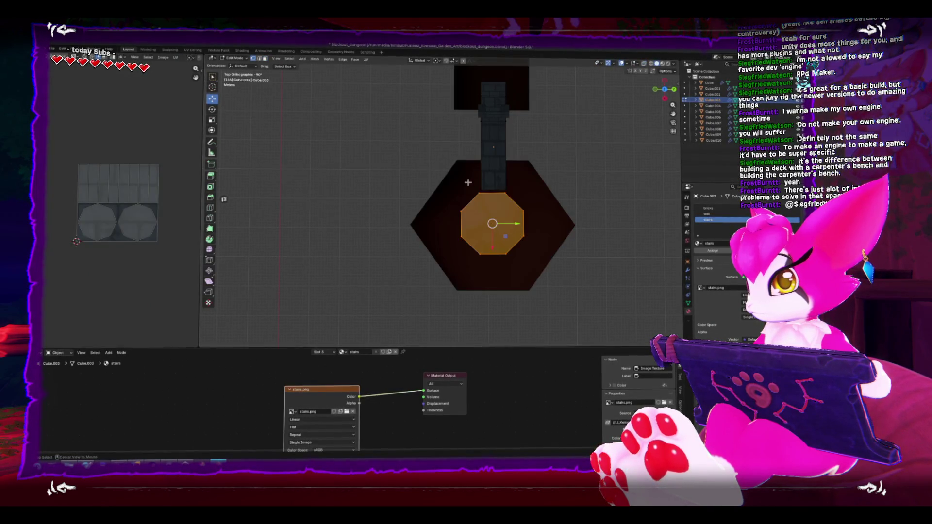
Select and move the stair edge at the end of the stairs.
left_click_drag(467, 181, 510, 192)
mouse_move(439, 176)
left_mouse_down()
mouse_move(524, 190)
mouse_move(498, 186)
left_mouse_up()
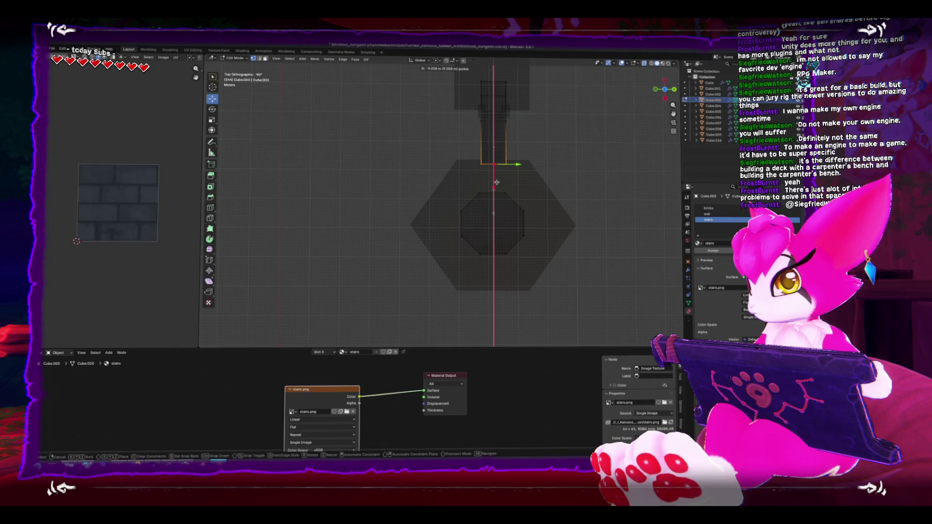
left_click(496, 182)
key("Tab")
scroll(496, 184, "up", 2)
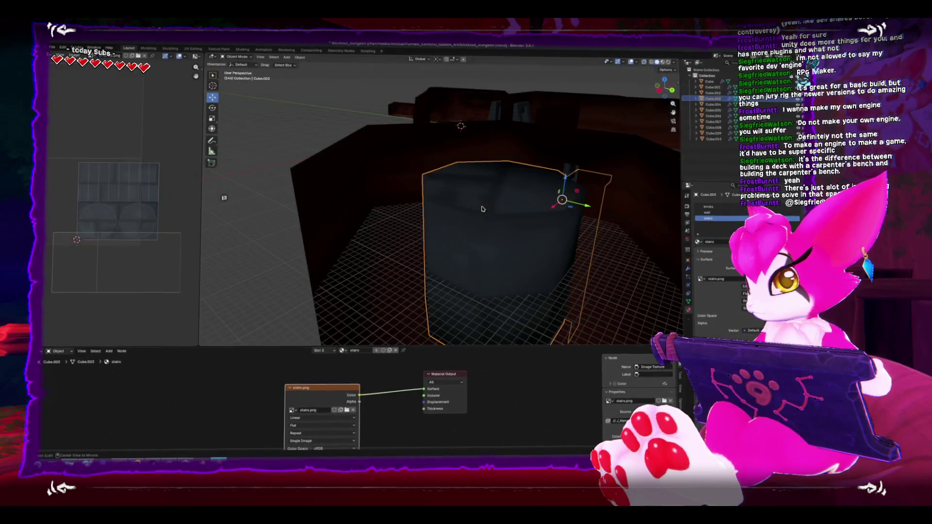
key("Tab")
From the back view, lower the cylinder toward the floor and cut a horizontal loop around it.
key("ctrl+KP_1")
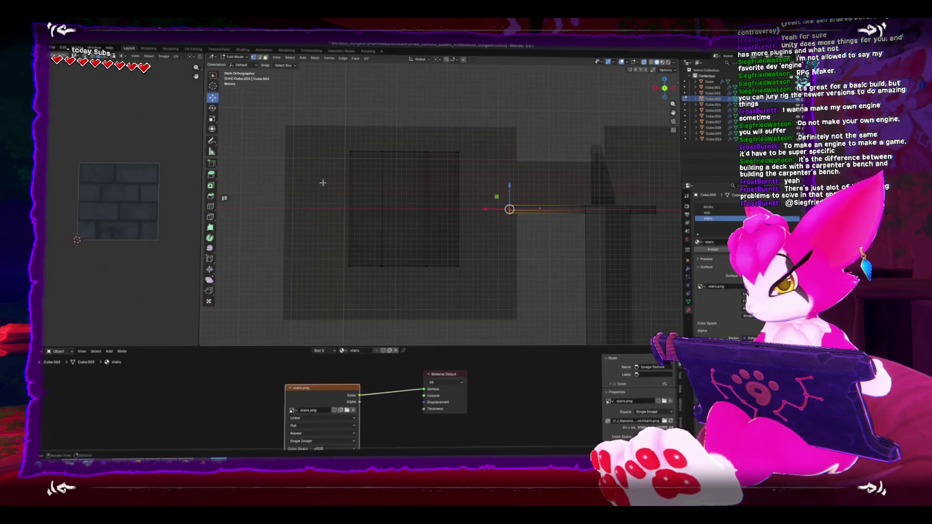
mouse_move(310, 100)
left_mouse_down()
mouse_move(437, 208)
mouse_move(462, 291)
mouse_move(471, 295)
left_mouse_up()
key("g")
key("z")
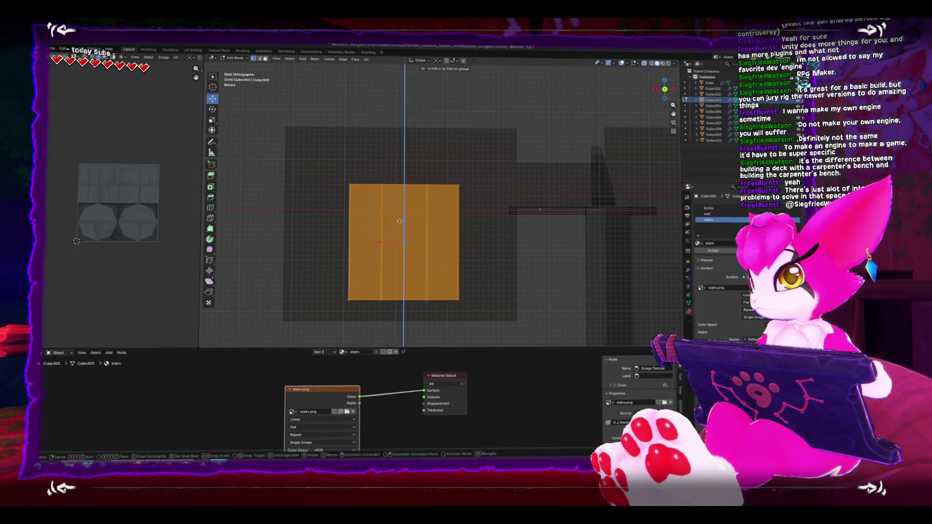
left_click(399, 241)
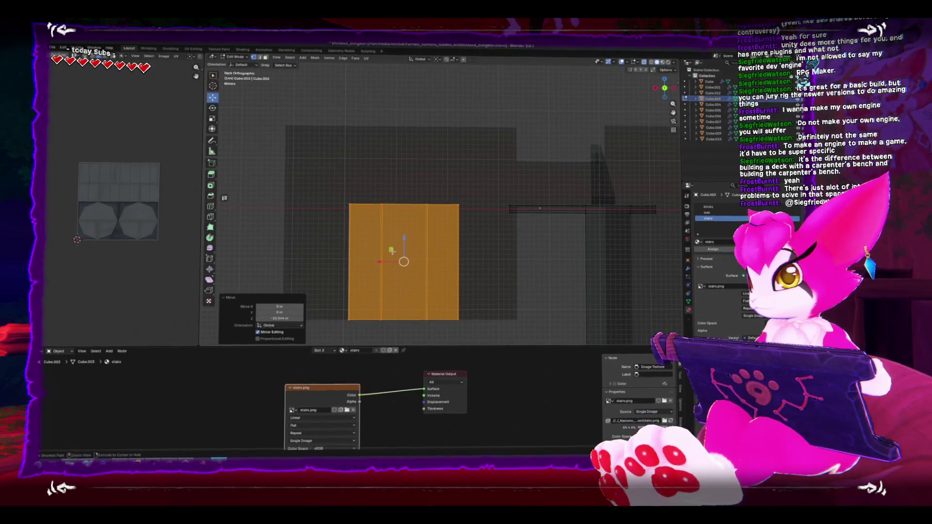
key("ctrl+r")
left_click(395, 228)
left_click(396, 202)
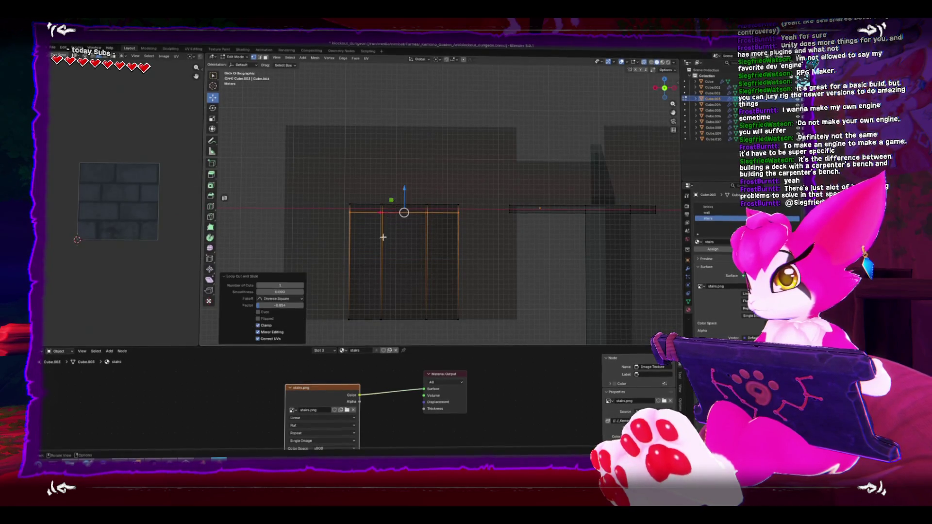
Extrude the whole column's faces inward along their normals.
key("a")
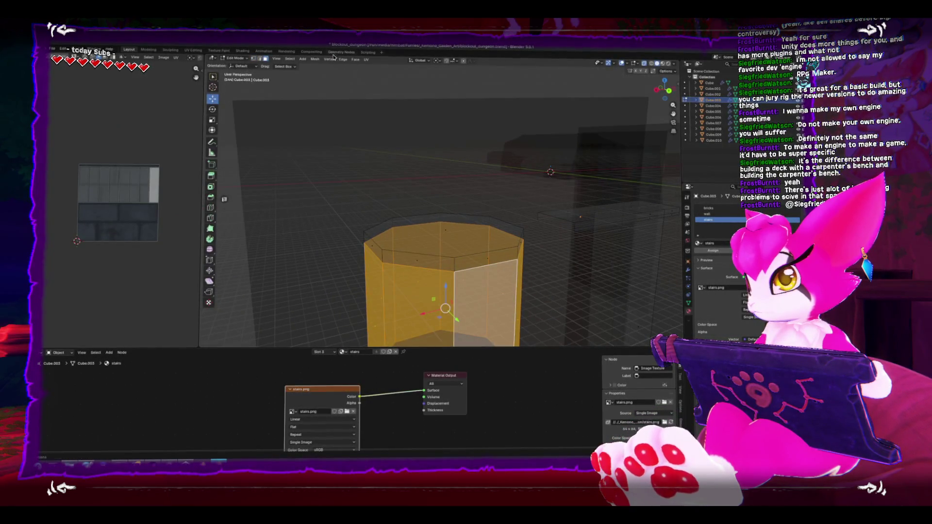
left_click(355, 59)
left_click(371, 73)
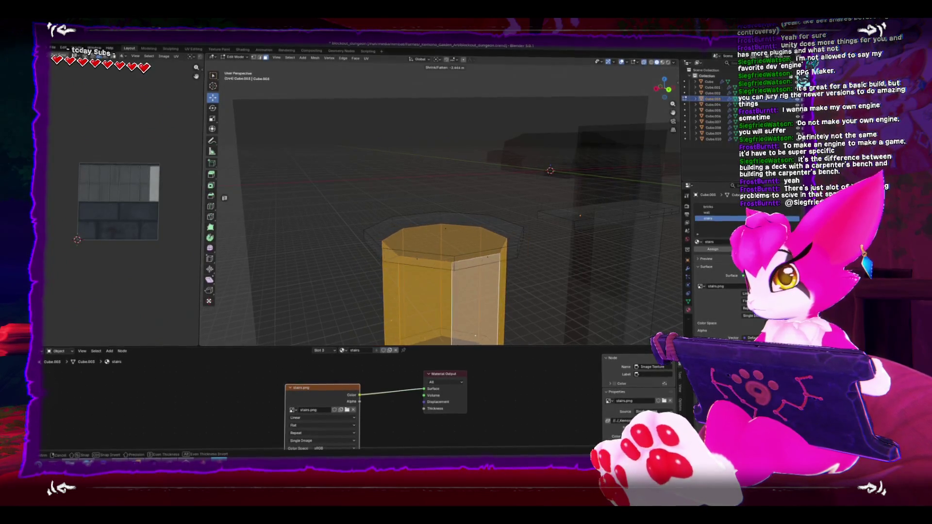
left_click(435, 168)
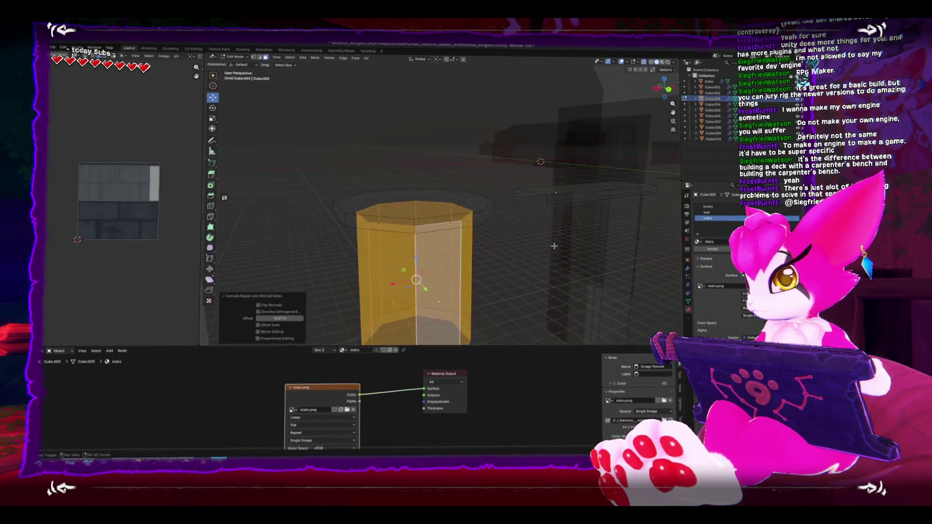
key("ctrl+KP_1")
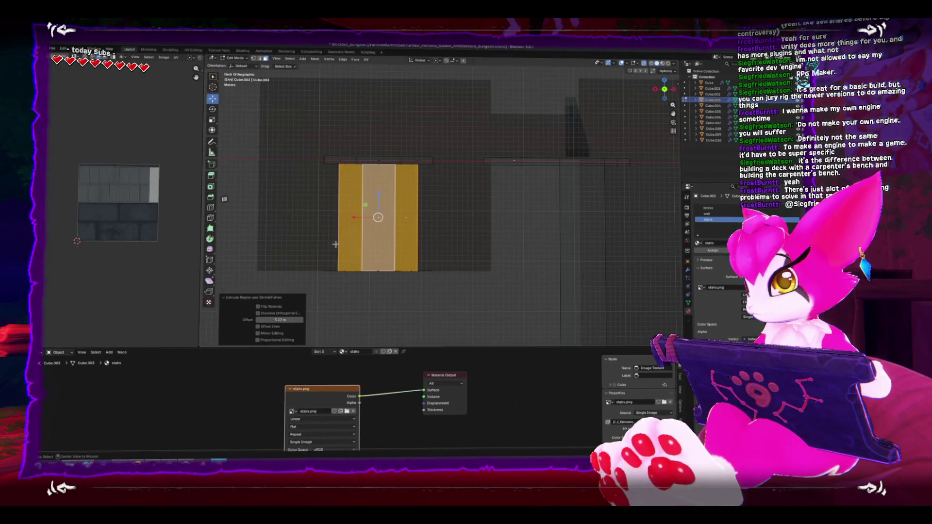
left_click_drag(296, 249, 320, 297)
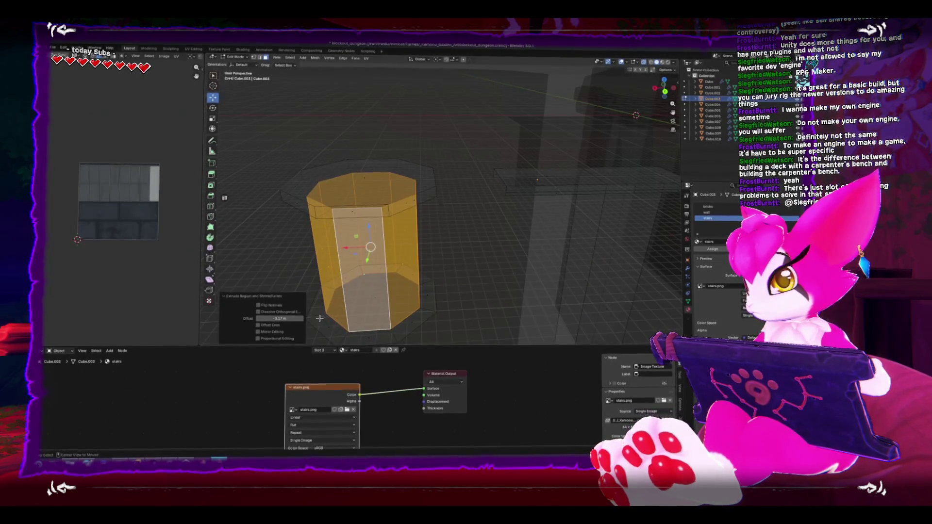
Undo the extrusion and delete the column's bottom cap faces.
key("ctrl+z")
key("x")
left_click(320, 319)
key("ctrl+z")
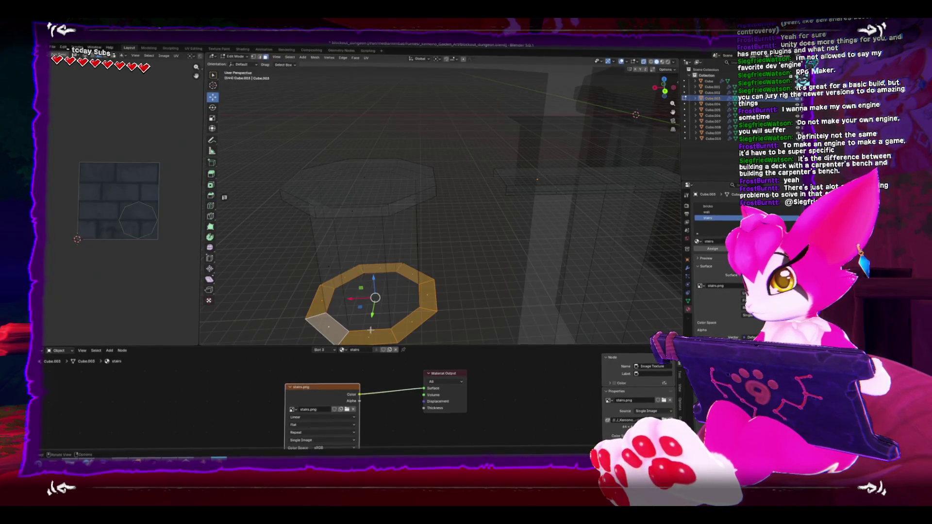
key("x")
left_click(363, 309)
key("alt+z")
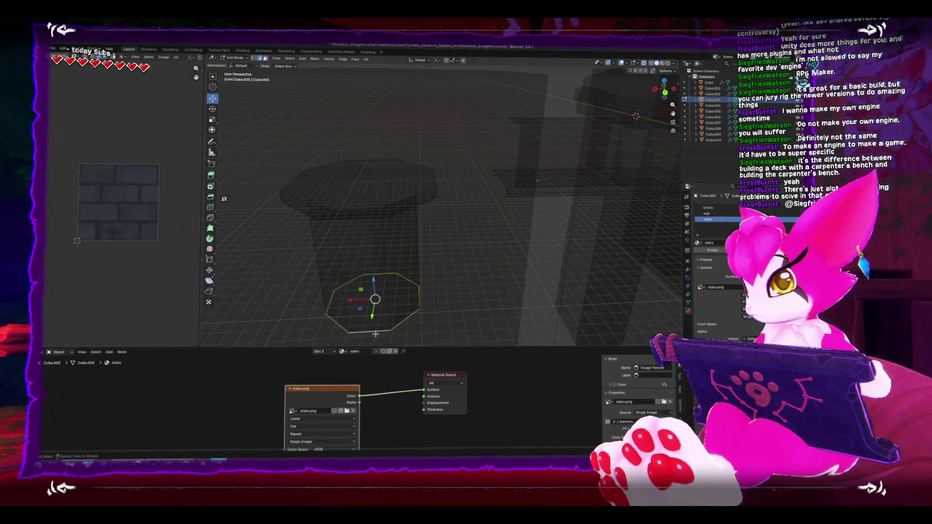
key("z")
key("shift+z")
key("f")
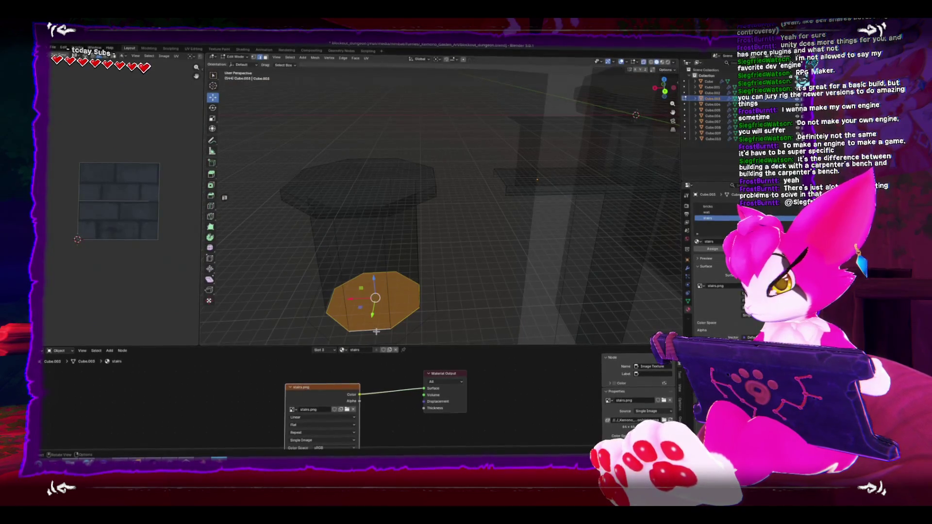
key("ctrl+z")
key("f")
left_click(417, 336)
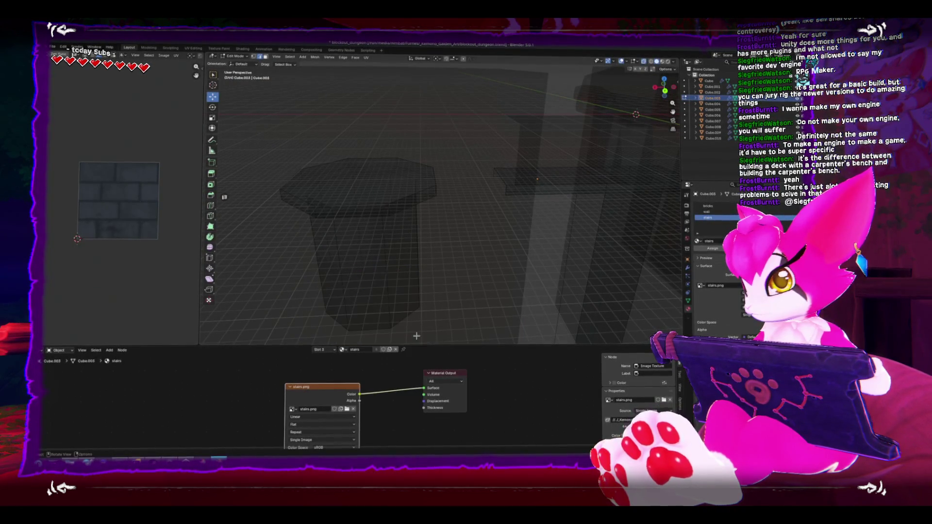
Select the rock room's bottom edge and lower it along Z.
mouse_move(411, 316)
left_mouse_down()
mouse_move(422, 310)
mouse_move(422, 281)
mouse_move(348, 278)
mouse_move(374, 244)
left_mouse_up()
key("alt+z")
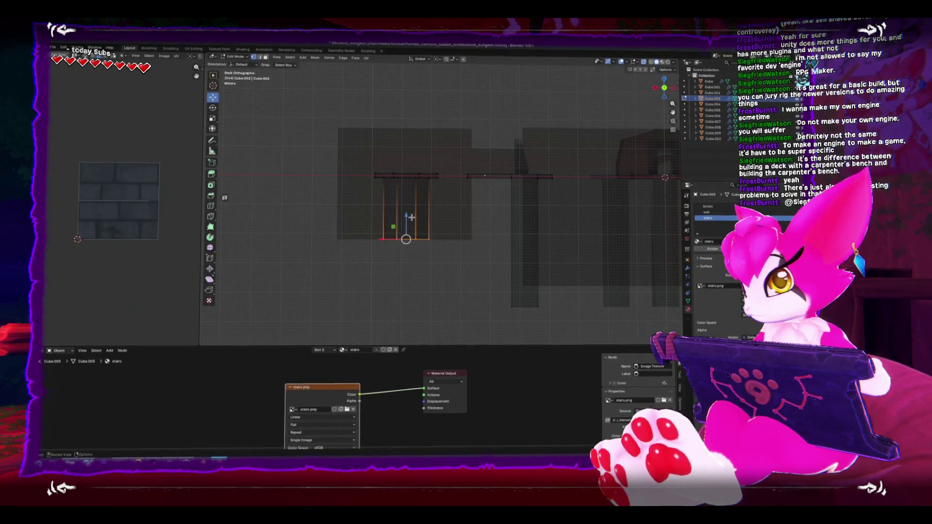
left_click(481, 173)
left_click(461, 236)
key("alt+z")
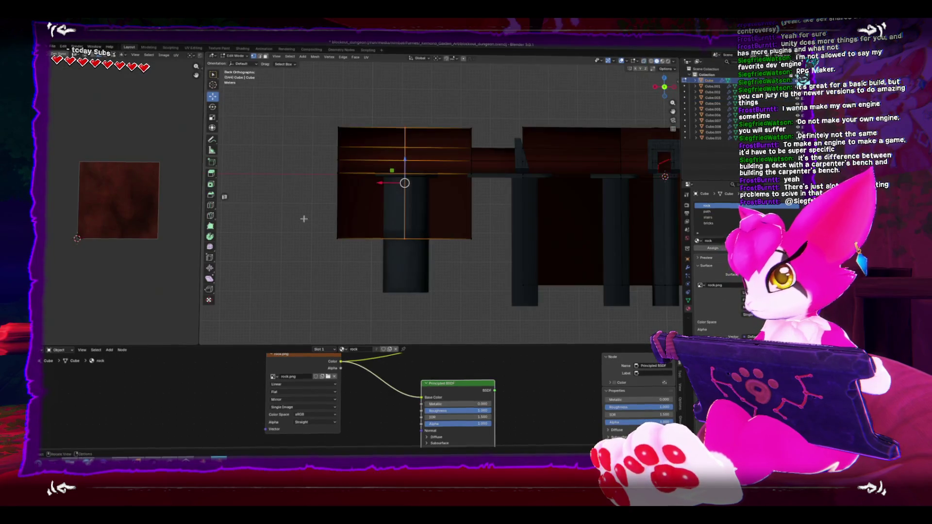
key("alt+z")
mouse_move(256, 222)
left_mouse_down()
mouse_move(468, 246)
mouse_move(499, 258)
left_mouse_up()
key("g")
key("z")
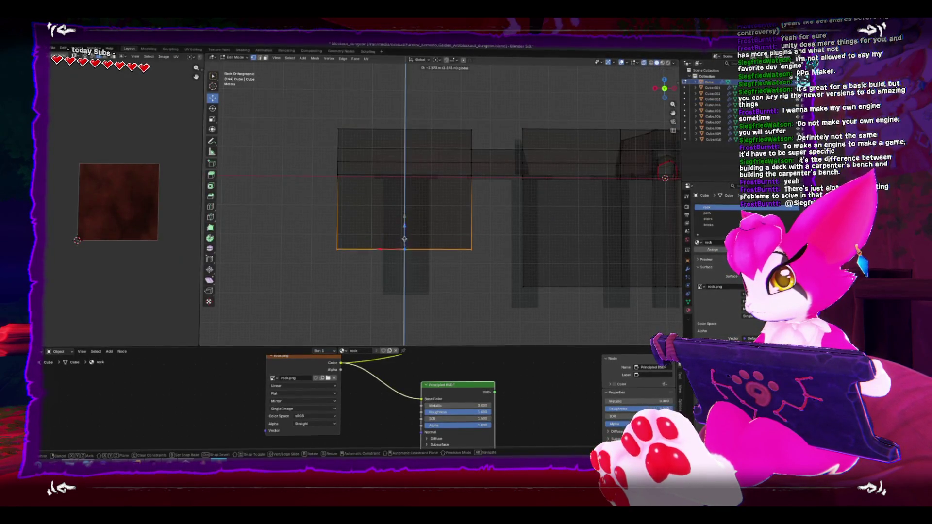
left_click(404, 277)
key("Tab")
Select the whole octagonal column mesh and fatten it outward into a thick pillar.
left_click(424, 253)
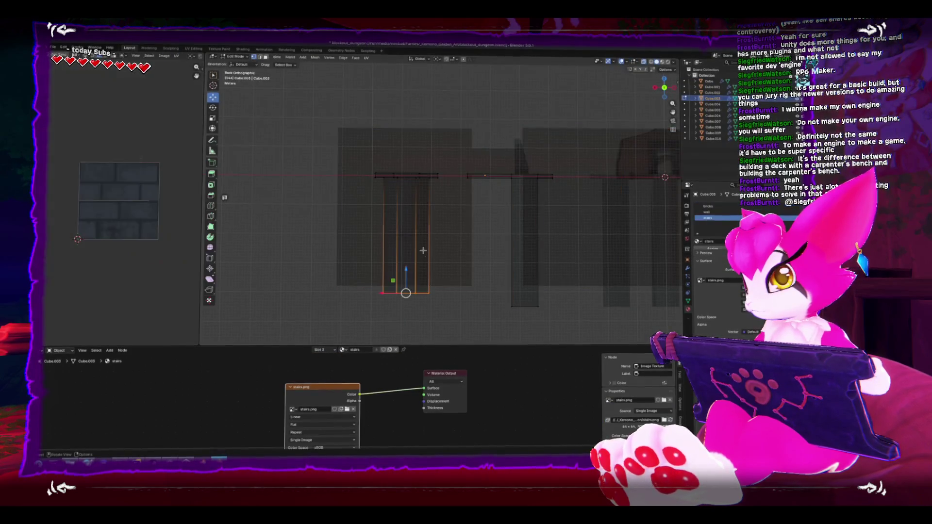
key("Tab")
key("alt+z")
key("alt+z")
key("a")
left_click_drag(419, 237, 346, 101)
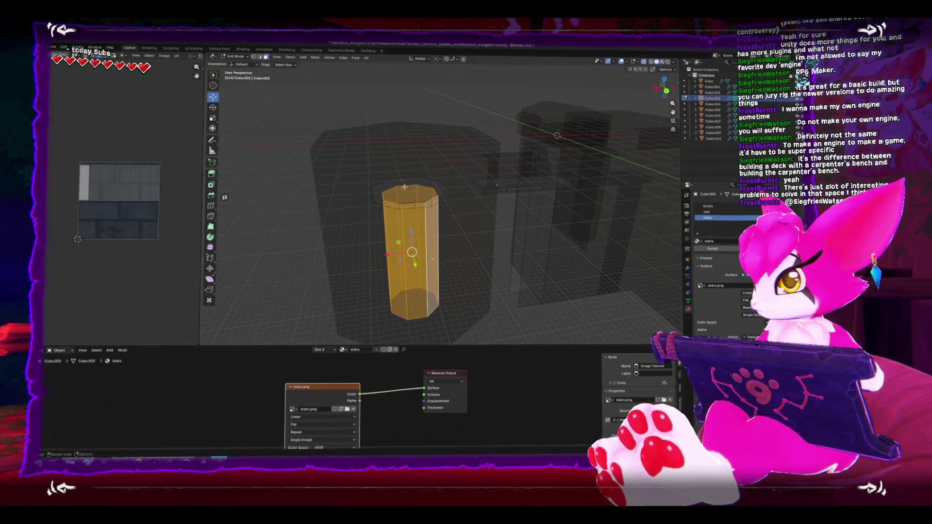
mouse_move(211, 272)
left_mouse_down()
mouse_move(392, 264)
mouse_move(410, 233)
mouse_move(410, 248)
mouse_move(401, 257)
mouse_move(401, 233)
mouse_move(408, 247)
mouse_move(414, 229)
mouse_move(369, 285)
mouse_move(447, 196)
left_mouse_up()
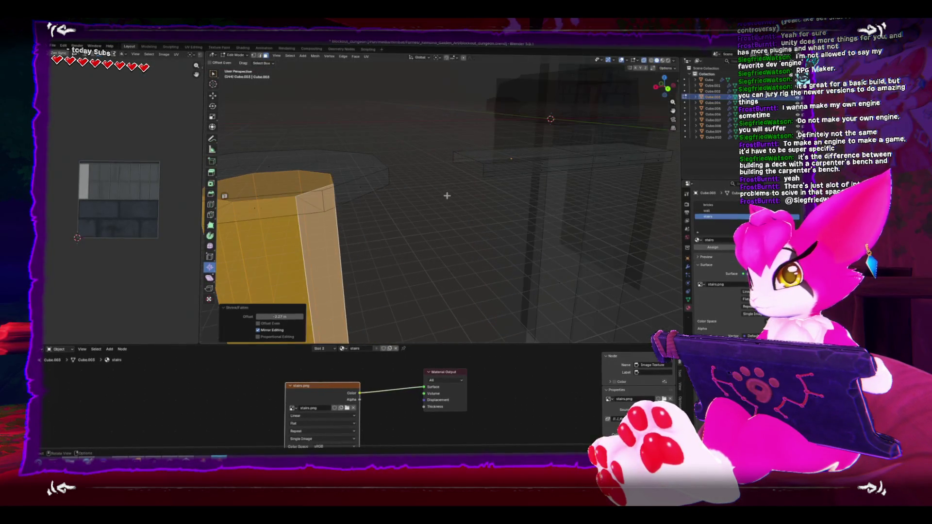
key("Tab")
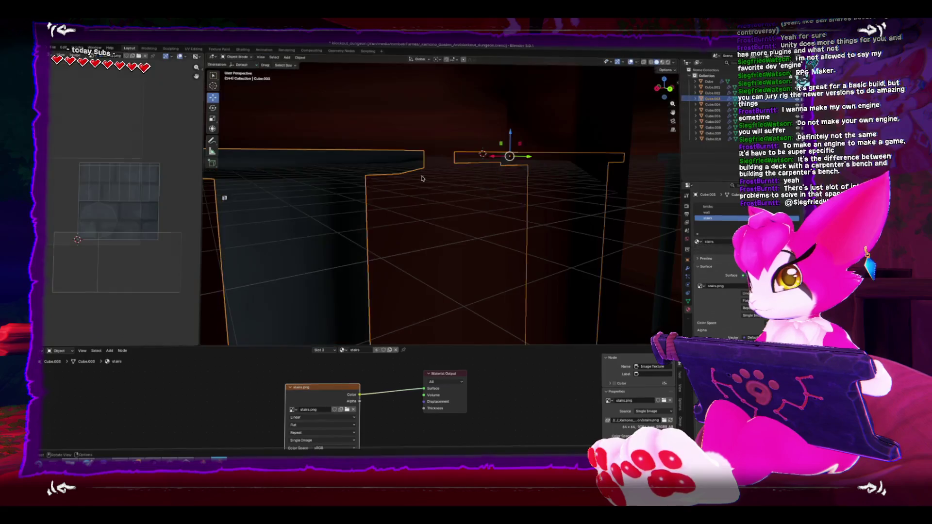
mouse_move(510, 193)
left_mouse_down()
mouse_move(457, 220)
mouse_move(417, 165)
left_mouse_up()
left_click(406, 151)
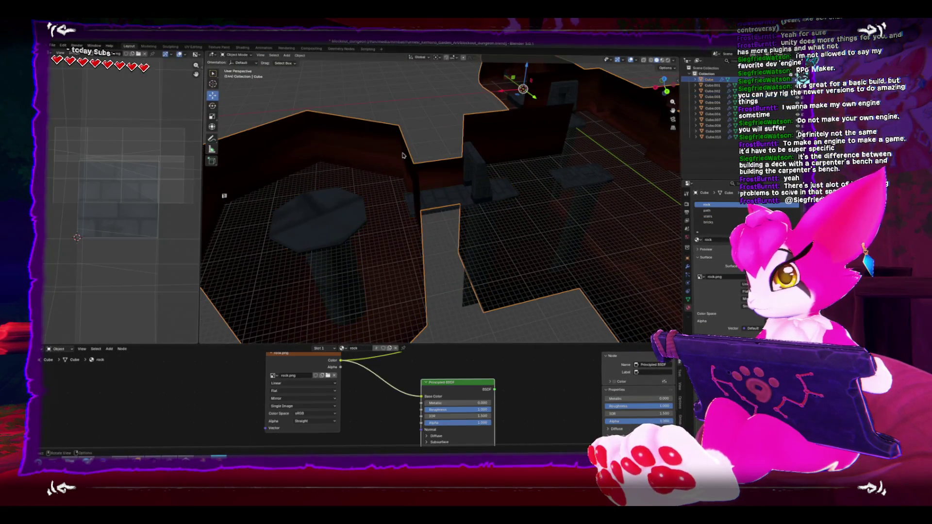
key("Tab")
key("Tab")
left_click(474, 179)
key("KP_1")
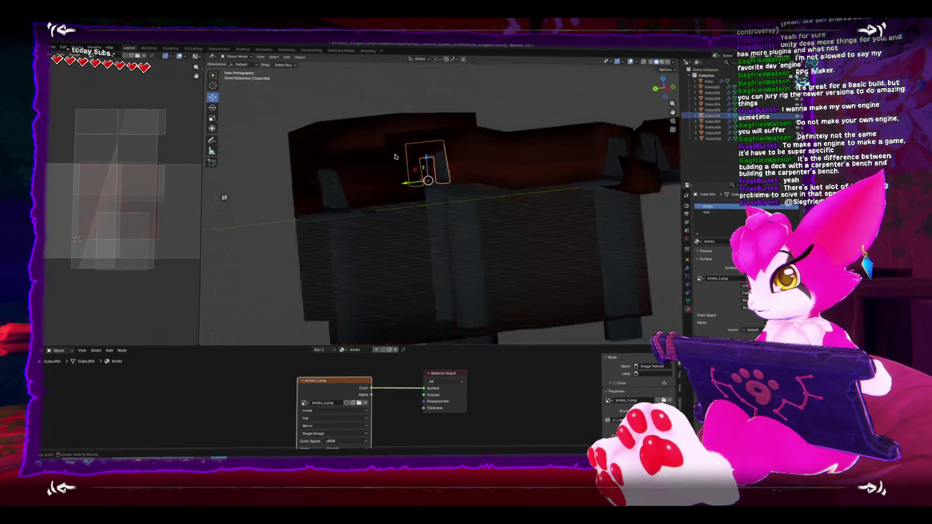
key("KP_7")
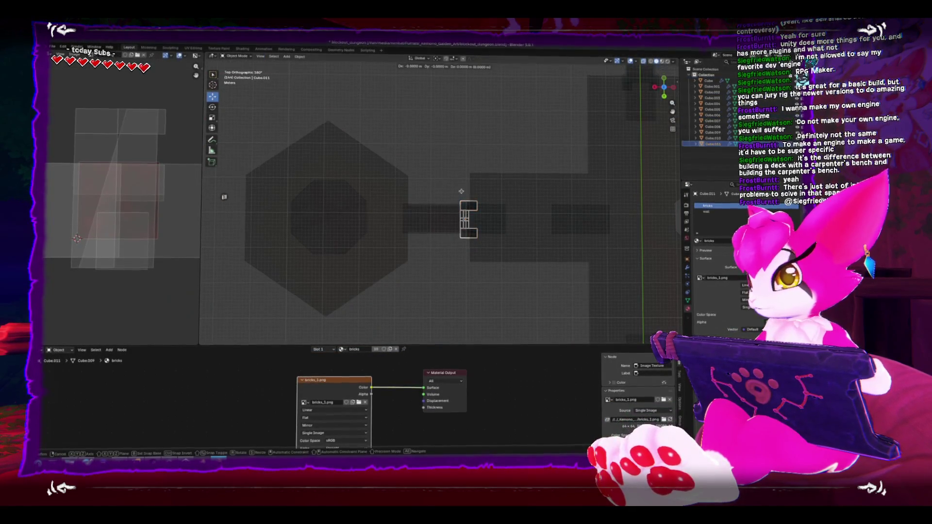
key("shift+d")
key("x")
left_click(386, 223)
key("r")
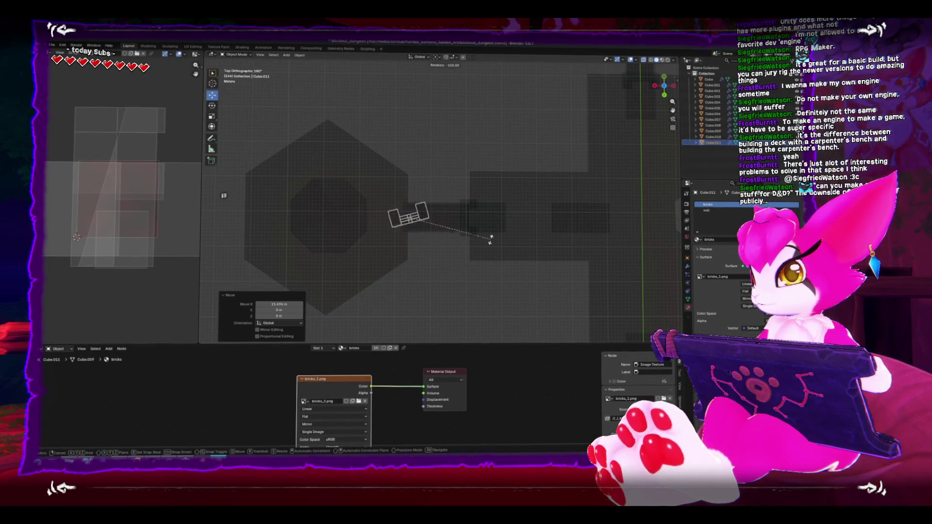
left_click(439, 167)
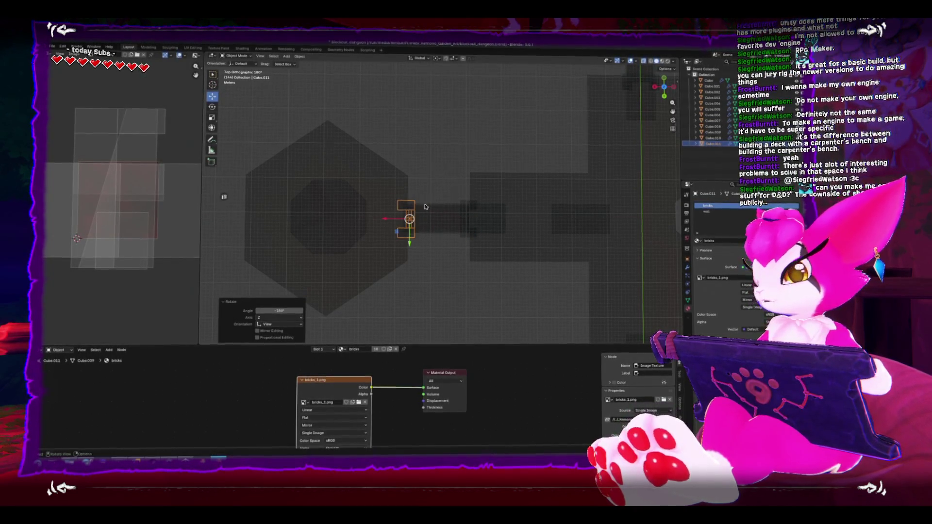
mouse_move(394, 221)
left_mouse_down()
mouse_move(384, 220)
mouse_move(474, 208)
mouse_move(518, 160)
mouse_move(530, 212)
mouse_move(525, 177)
left_mouse_up()
left_click(386, 220)
scroll(474, 207, "up", 6)
left_click(502, 179)
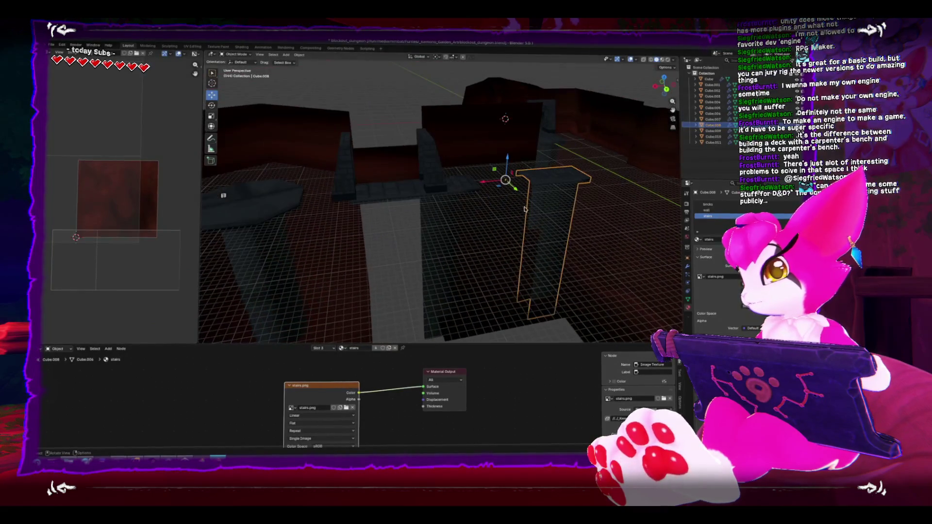
key("Tab")
left_click(526, 178)
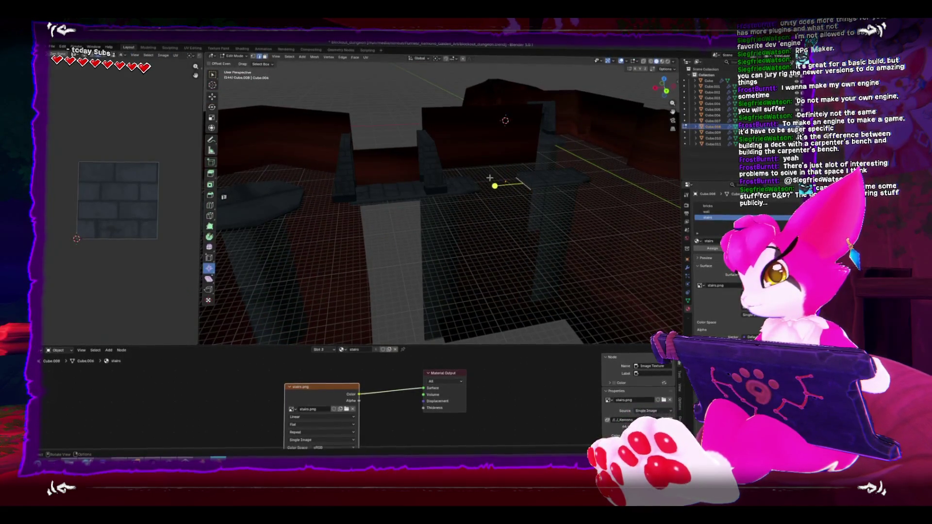
key("Tab")
left_click(469, 195)
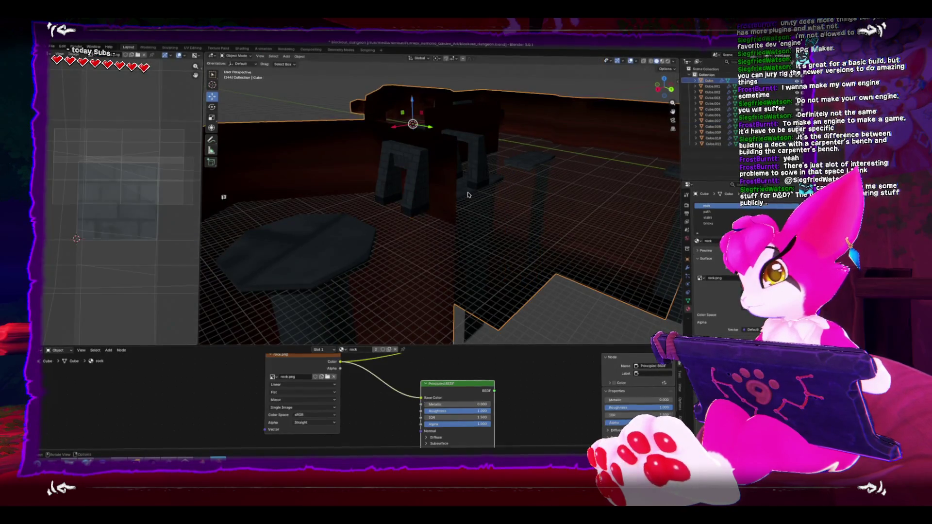
left_click(301, 291)
key("alt+z")
key("Tab")
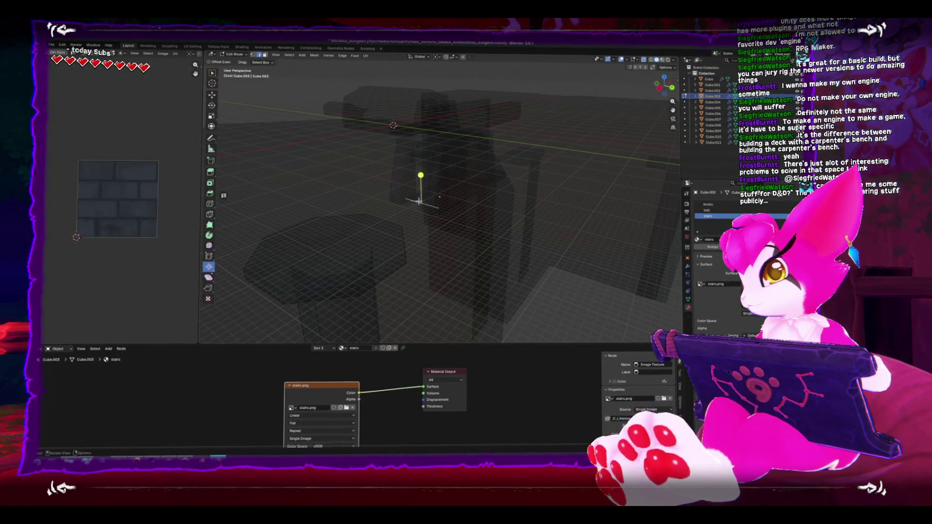
key("Tab")
left_click(403, 187)
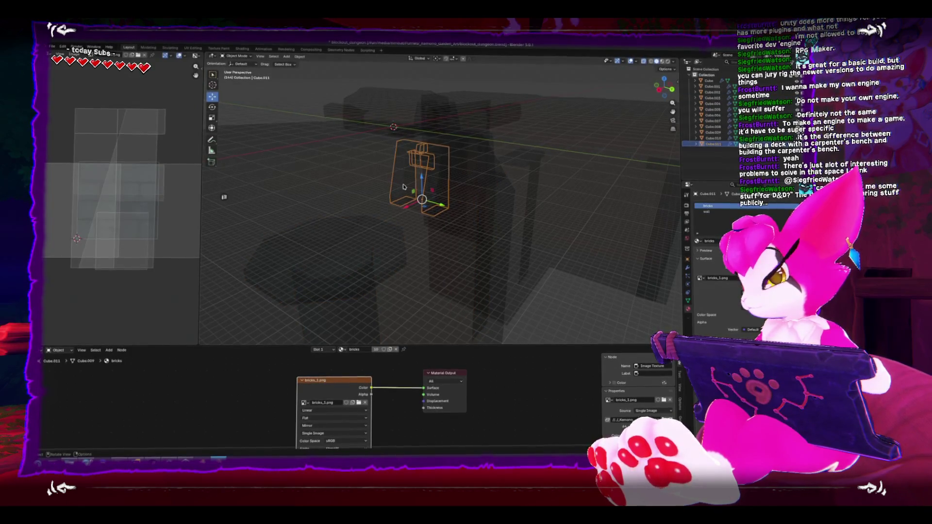
key("Delete")
key("alt+z")
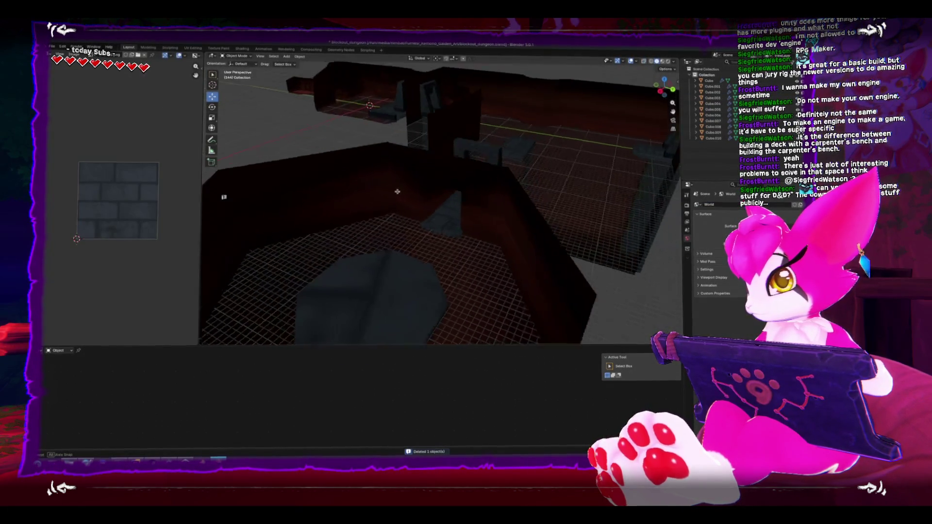
Zoom out over the whole dungeon, then open the rock room Cube in Edit Mode with X-ray.
key("Tab")
scroll(427, 193, "down", 5)
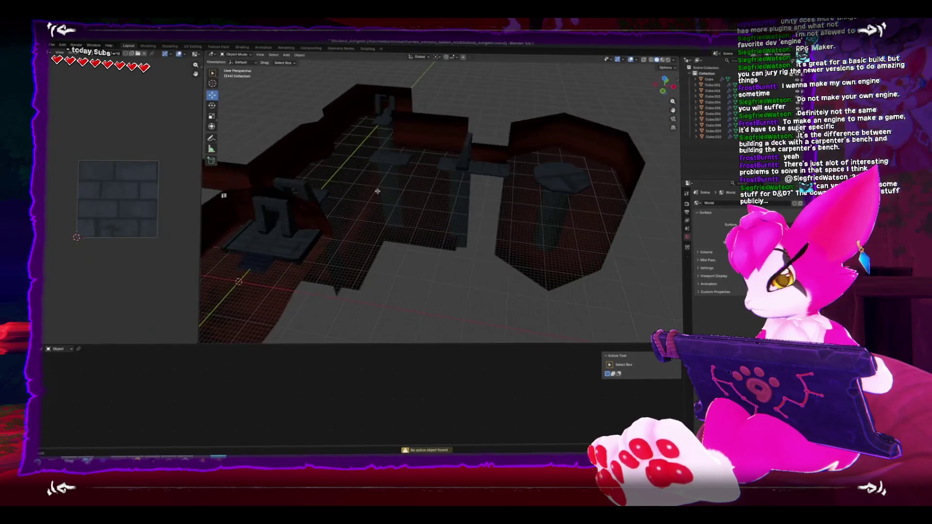
mouse_move(451, 192)
left_mouse_down()
mouse_move(461, 207)
mouse_move(467, 172)
mouse_move(496, 169)
mouse_move(470, 189)
left_mouse_up()
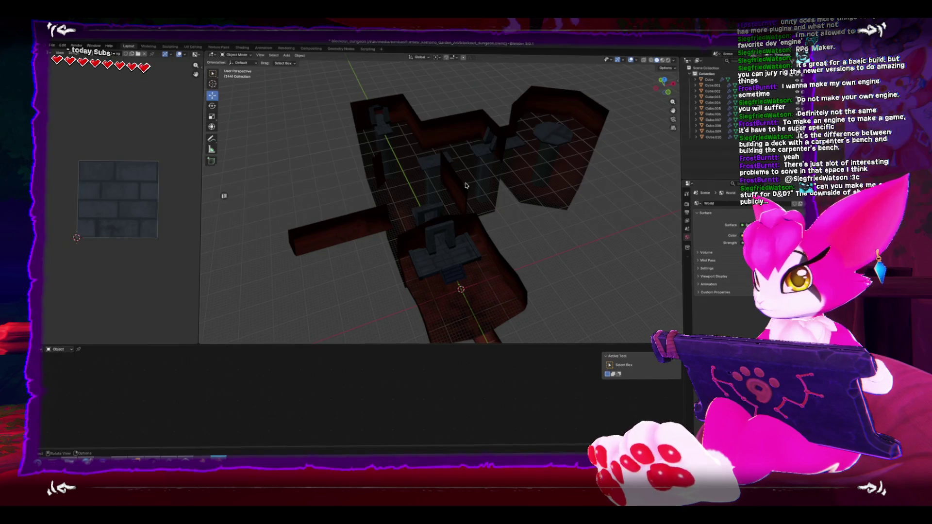
left_click_drag(465, 184, 383, 158)
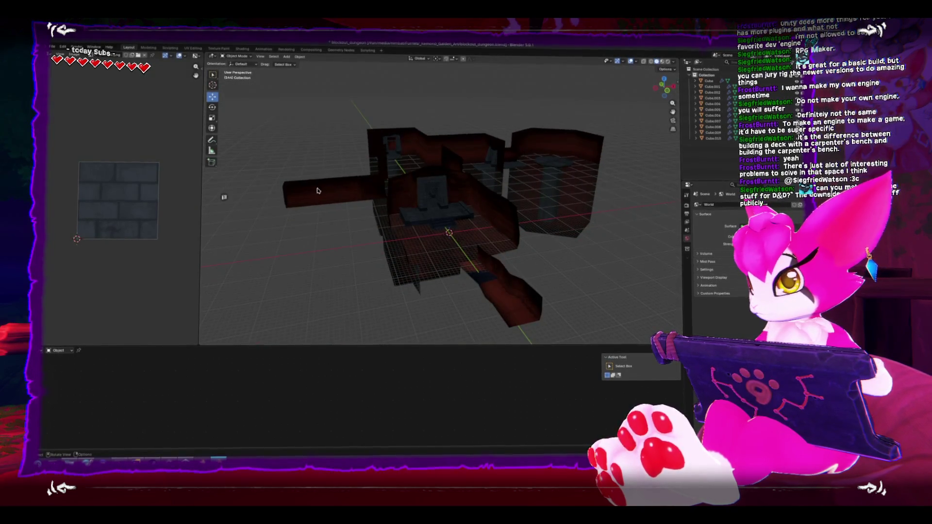
left_click(317, 190)
key("Tab")
key("alt+z")
left_click_drag(311, 190, 308, 212)
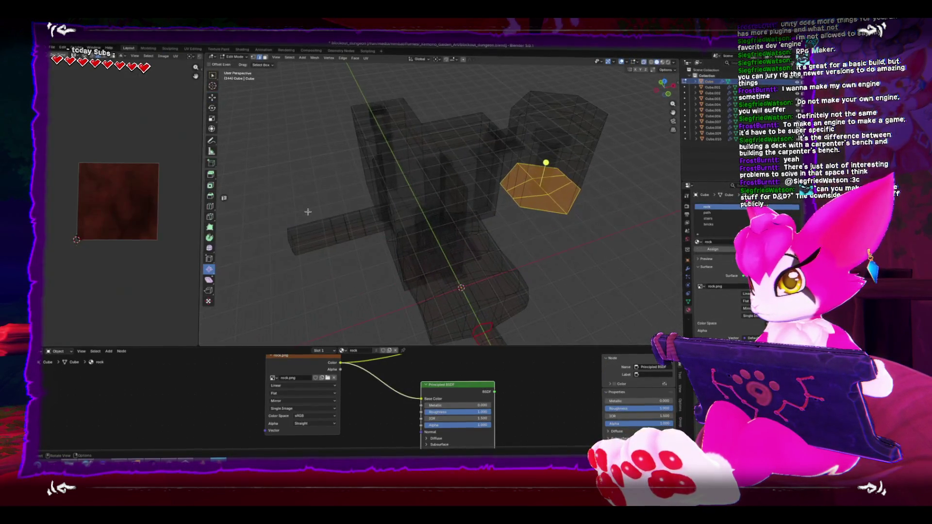
Push the corridor beam's end face along X.
left_click(330, 232)
key("shift+space")
key("g")
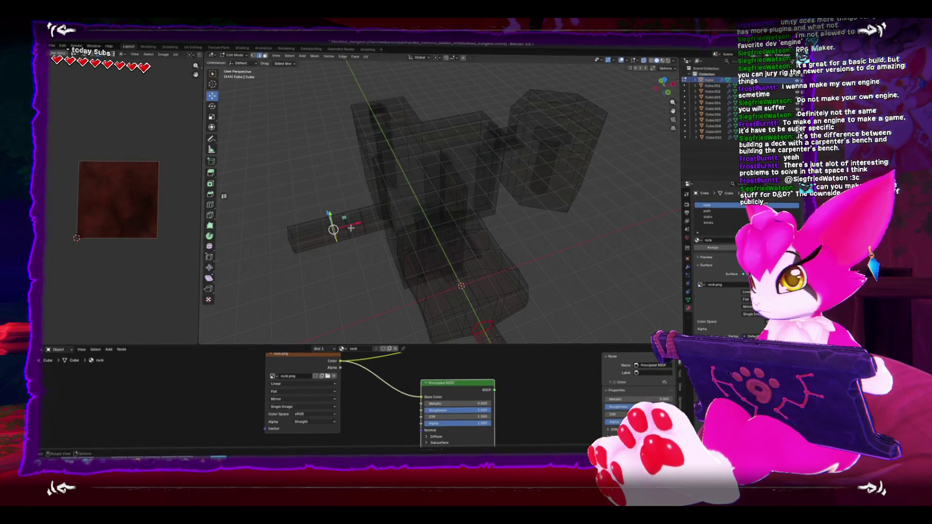
left_click_drag(351, 228, 335, 230)
left_click(330, 231)
In wireframe from the left view, move the beam-end selection vertically along Z.
key("shift+z")
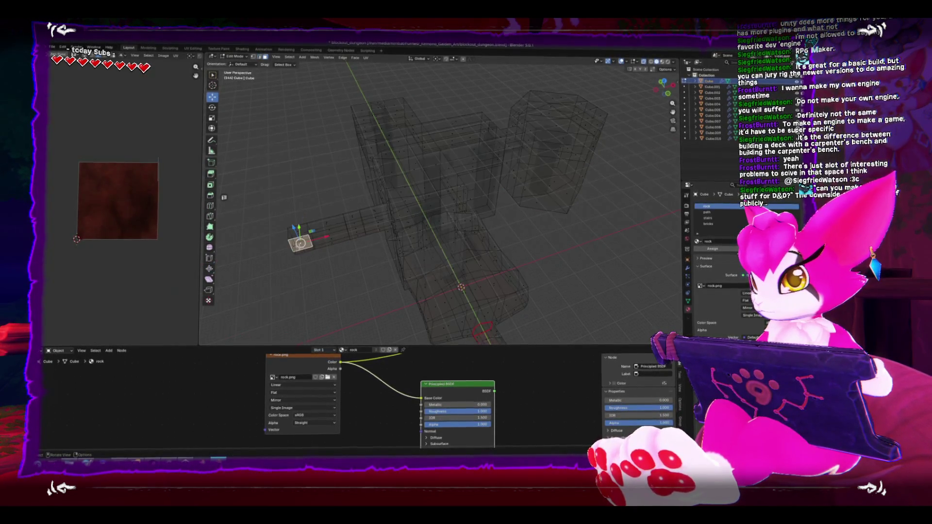
key("ctrl+KP_3")
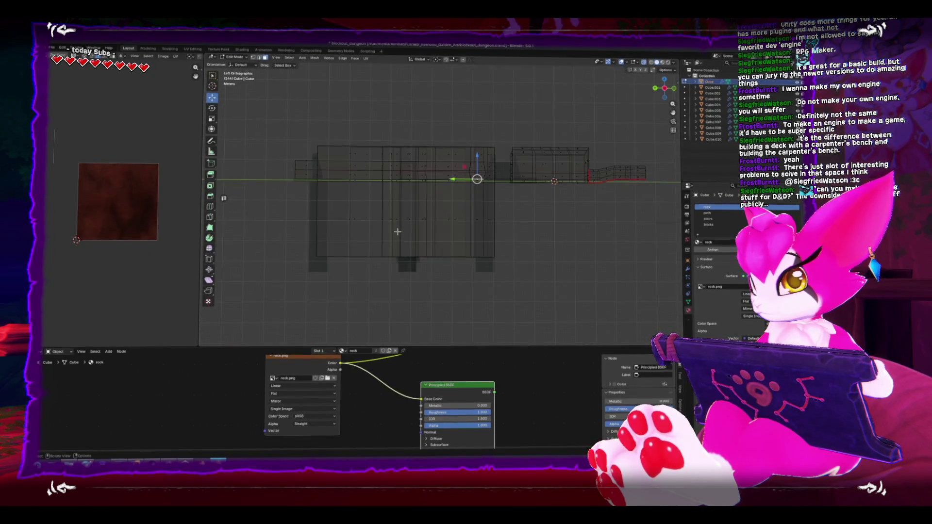
key("g")
key("z")
key("z")
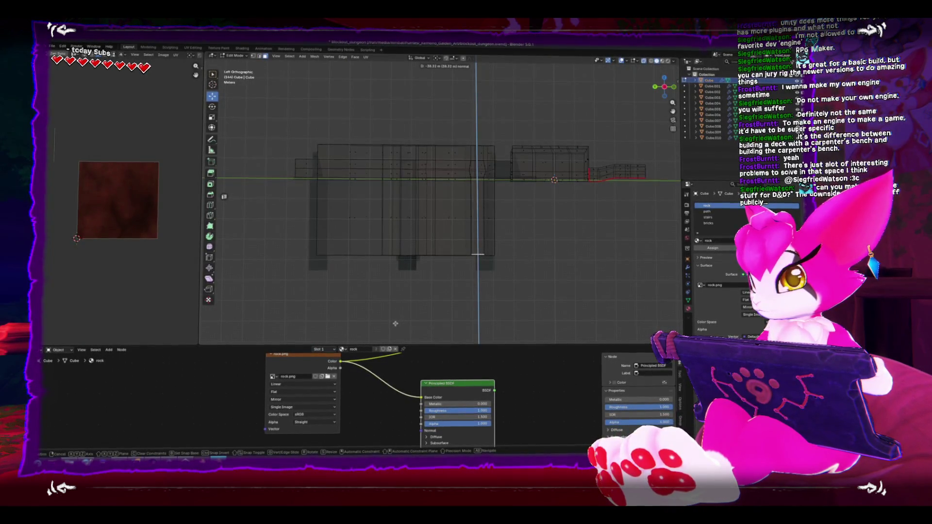
left_click(399, 284)
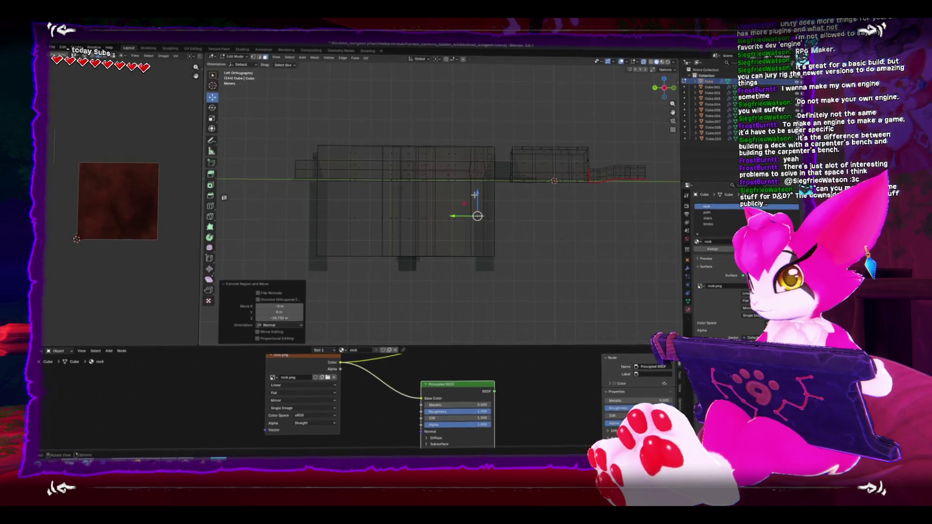
key("g")
key("z")
left_click(476, 223)
Back in top view, narrow the bar end by scaling it along Y.
left_click_drag(475, 224, 450, 231)
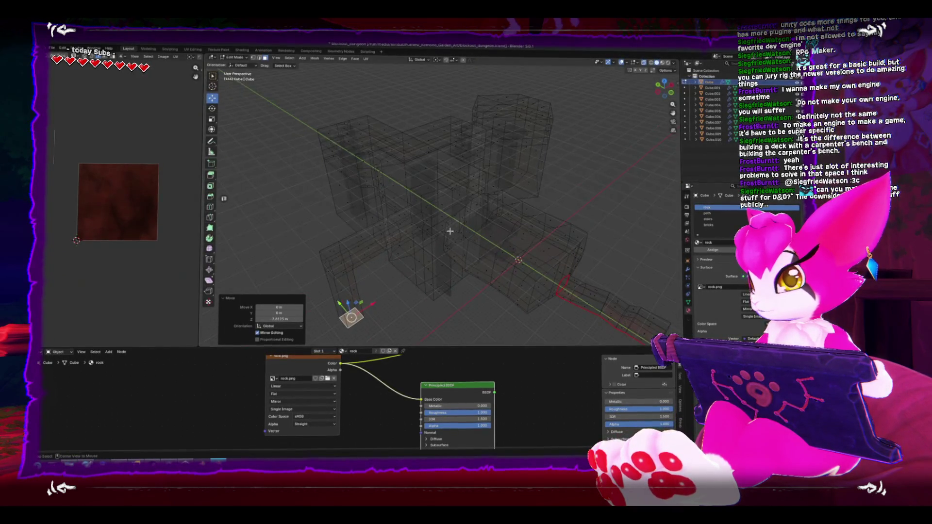
key("KP_1")
key("KP_7")
scroll(409, 205, "up", 2)
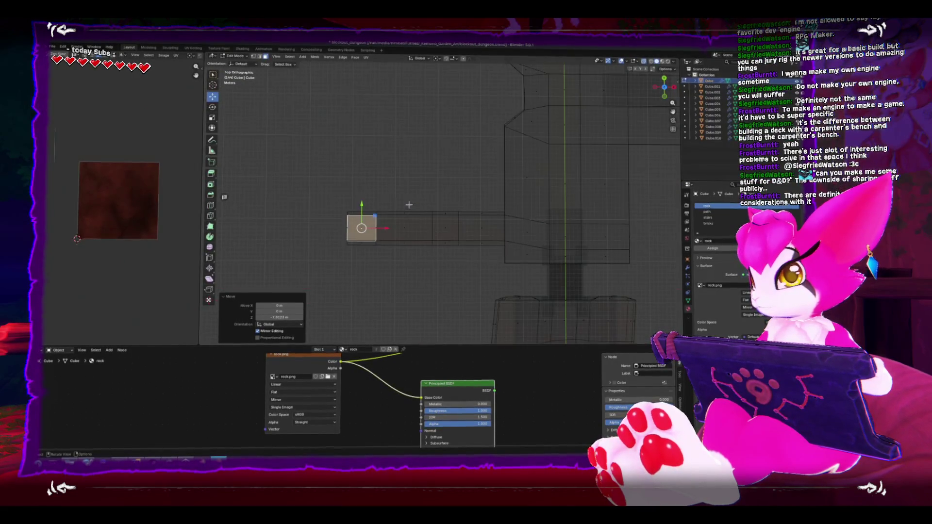
scroll(352, 212, "up", 1)
key("Escape")
key("shift+z")
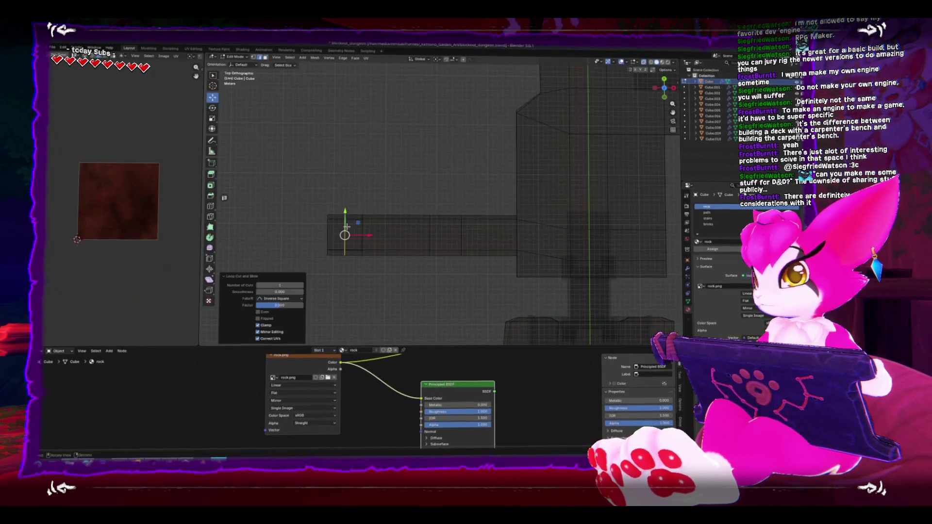
key("z")
key("2")
key("shift+z")
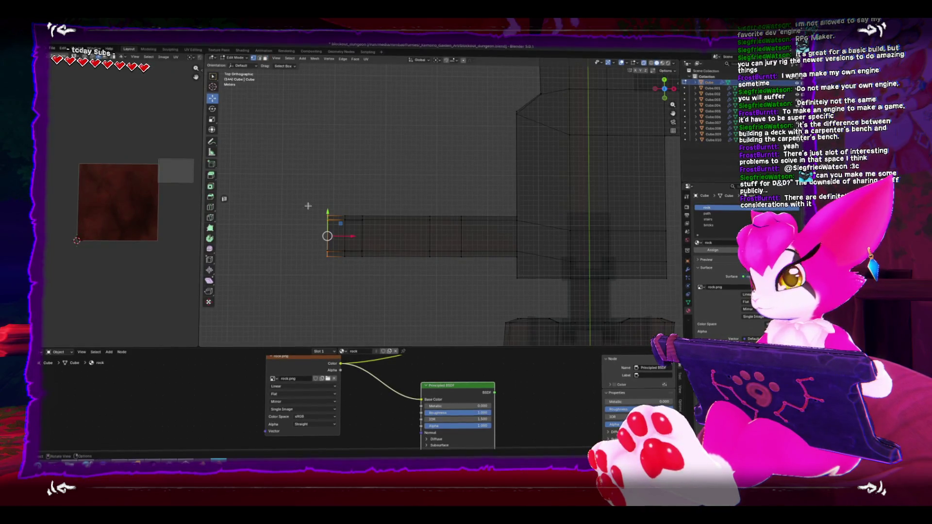
key("shift+space")
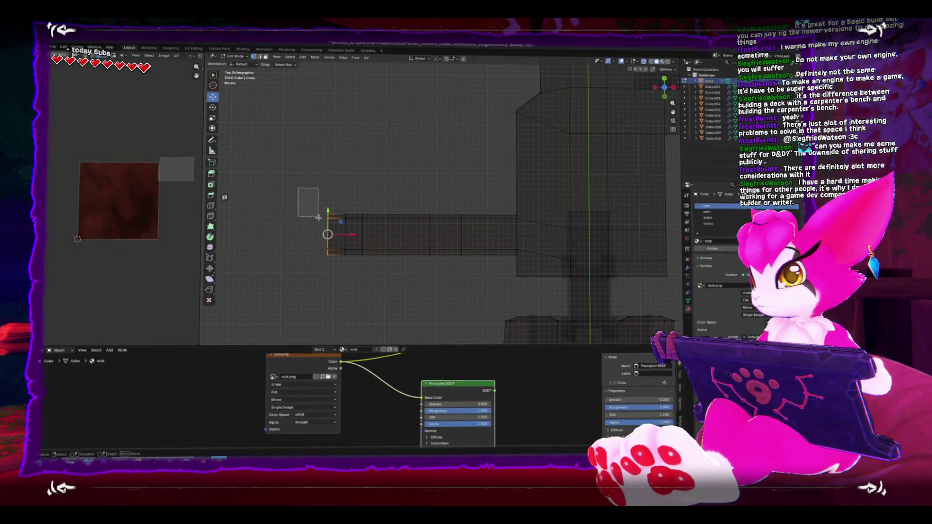
key("s")
left_click_drag(327, 191, 326, 204)
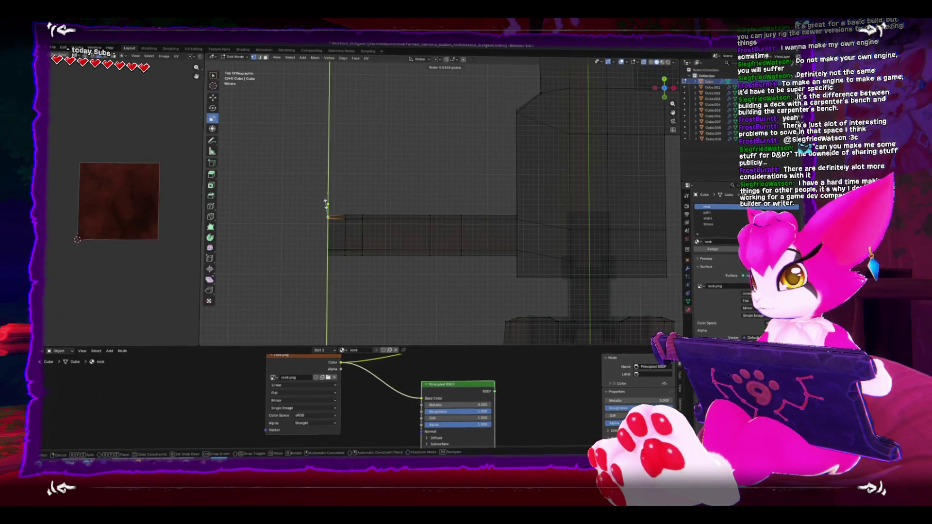
left_click(322, 219)
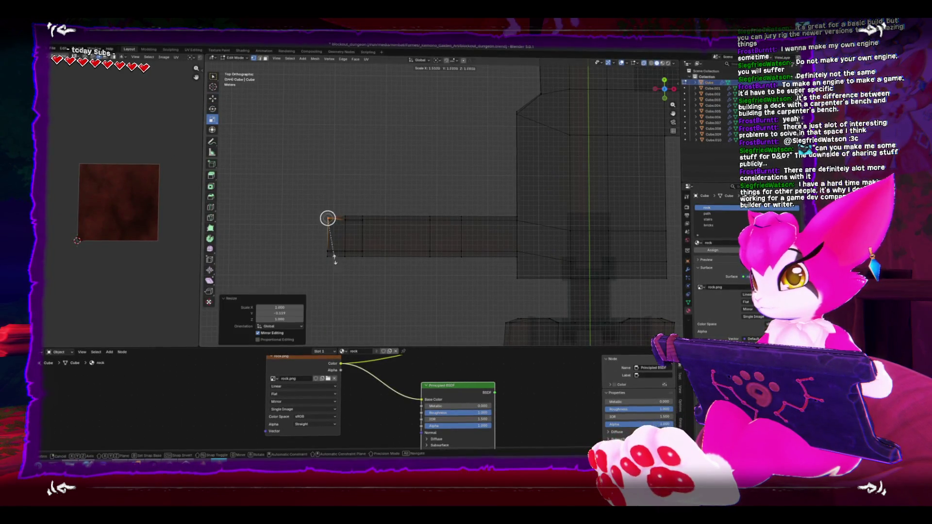
Select the bar's left end, shift it along X and widen it to Y scale 1.541.
mouse_move(311, 280)
left_mouse_down()
mouse_move(331, 240)
mouse_move(324, 252)
left_mouse_up()
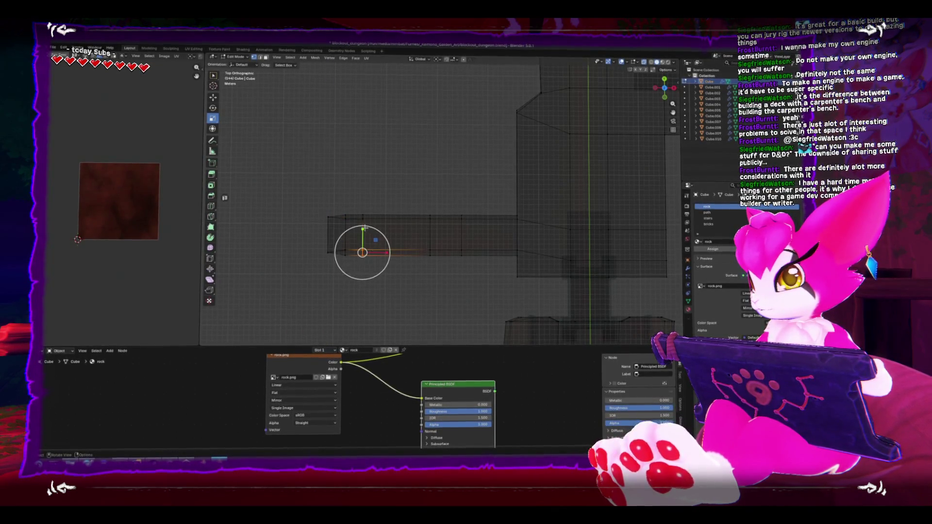
mouse_move(366, 227)
left_mouse_down()
mouse_move(370, 186)
mouse_move(361, 213)
left_mouse_up()
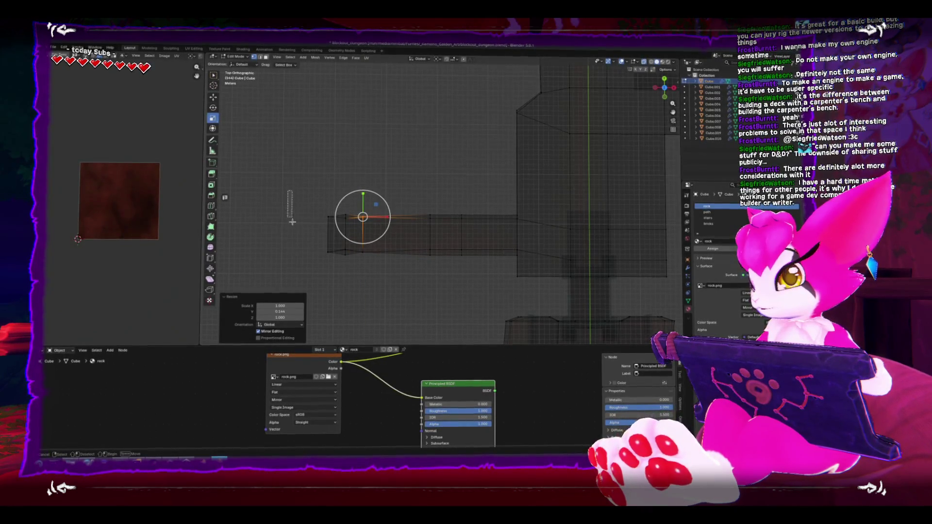
mouse_move(292, 222)
left_mouse_down()
mouse_move(333, 271)
mouse_move(357, 271)
mouse_move(346, 234)
mouse_move(355, 232)
mouse_move(338, 199)
mouse_move(369, 188)
mouse_move(376, 215)
left_mouse_up()
key("shift+space")
key("g")
key("shift+space")
key("s")
left_click(338, 194)
Slide the edge loop up the pillar, then try extending the pillar's bottom face downward and undo.
key("g")
key("g")
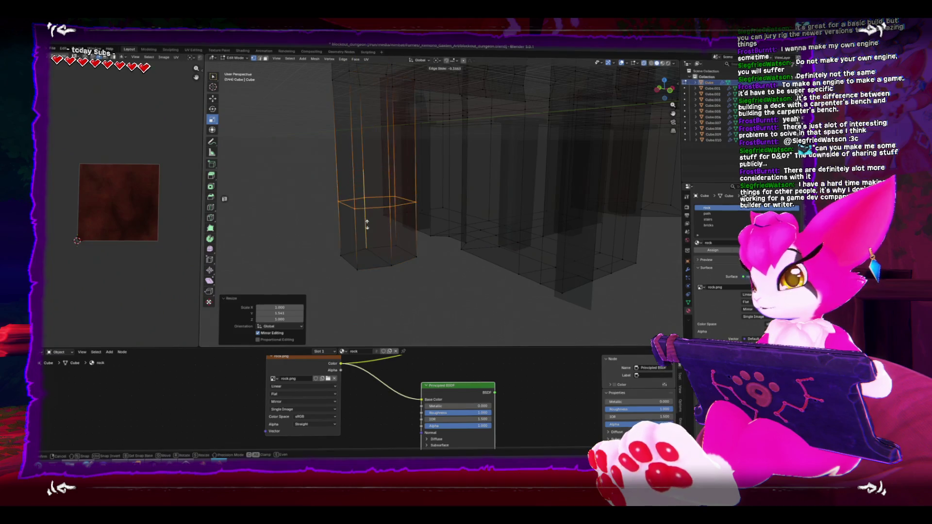
left_click(388, 229)
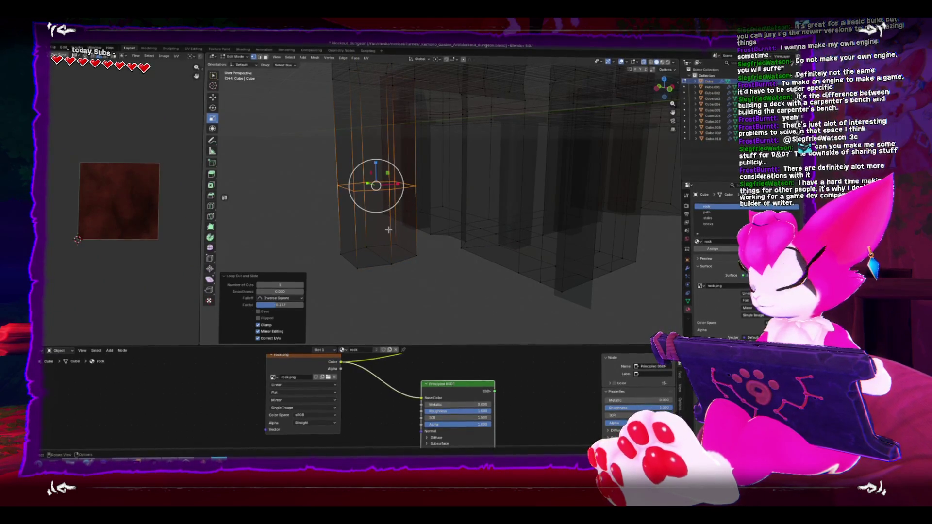
left_click_drag(360, 216, 275, 196)
left_click(340, 204)
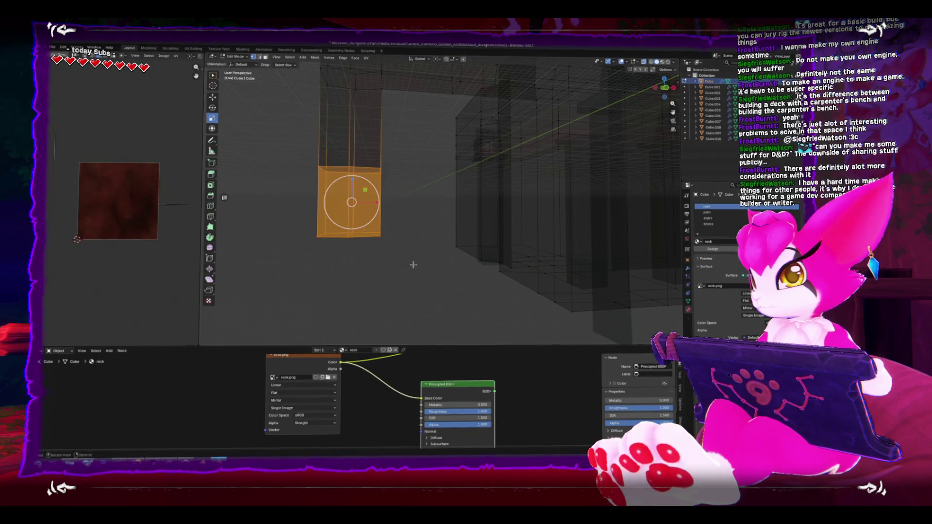
key("shift+space")
key("g")
left_click_drag(350, 181, 350, 226)
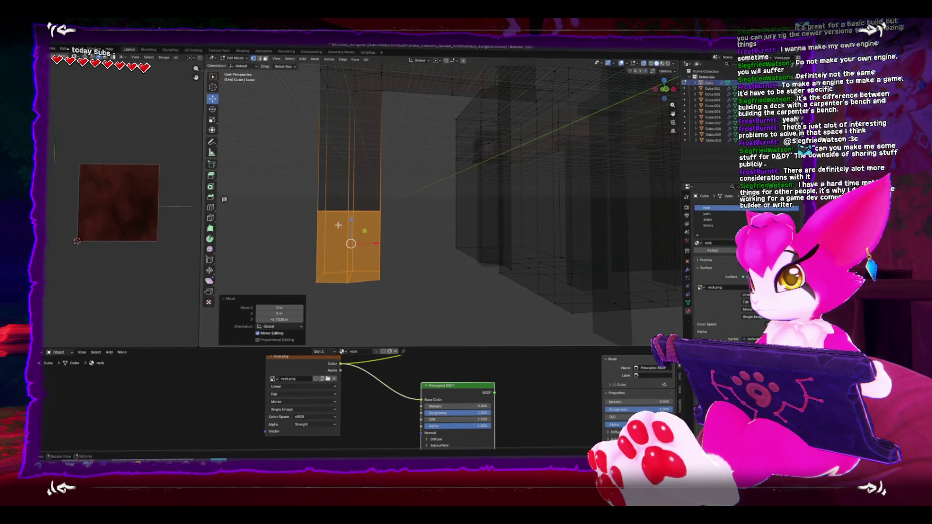
key("ctrl+z")
key("ctrl+z")
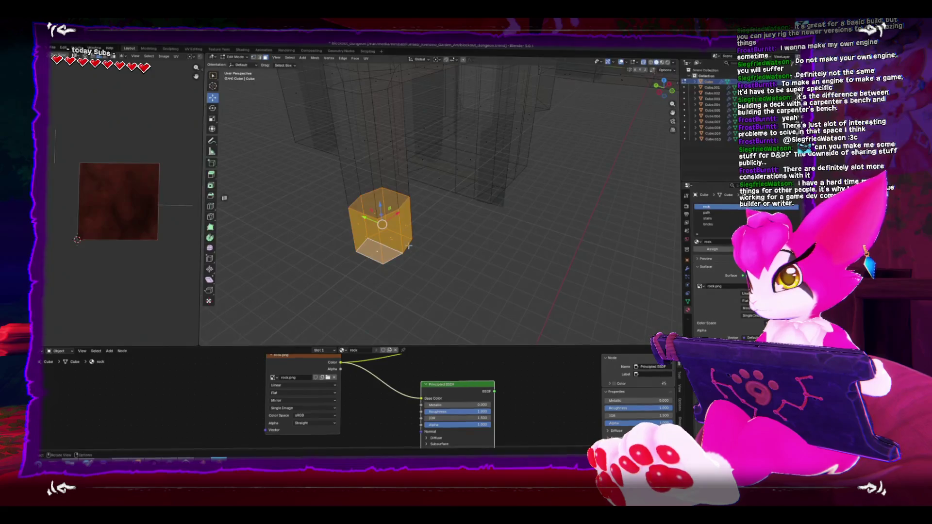
Select the pillar's side and bottom faces and push them out into a new block.
key("ctrl+z")
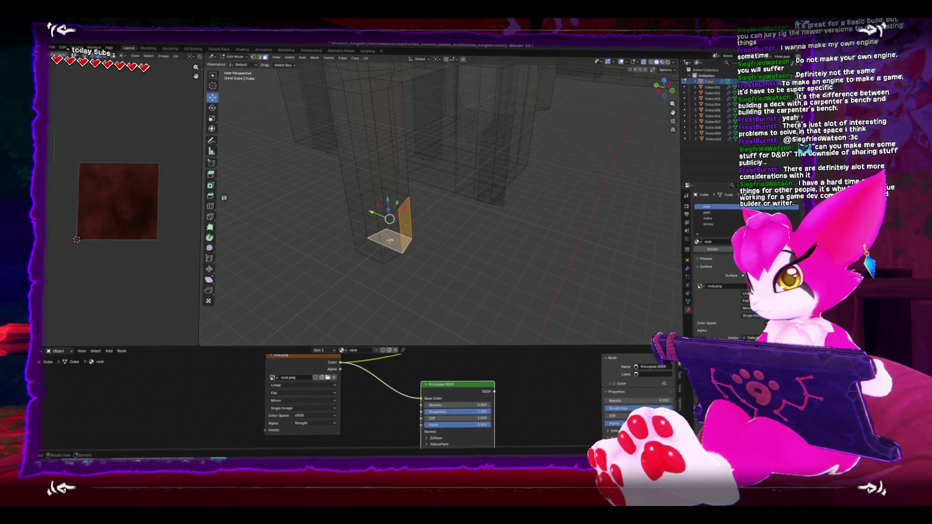
left_click(390, 241, "shift")
key("shift+z")
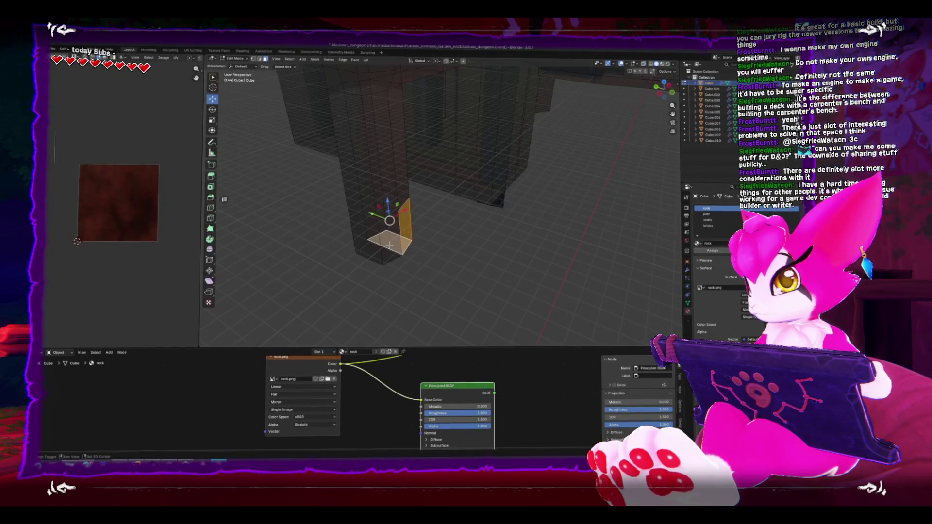
key("ctrl+KP_3")
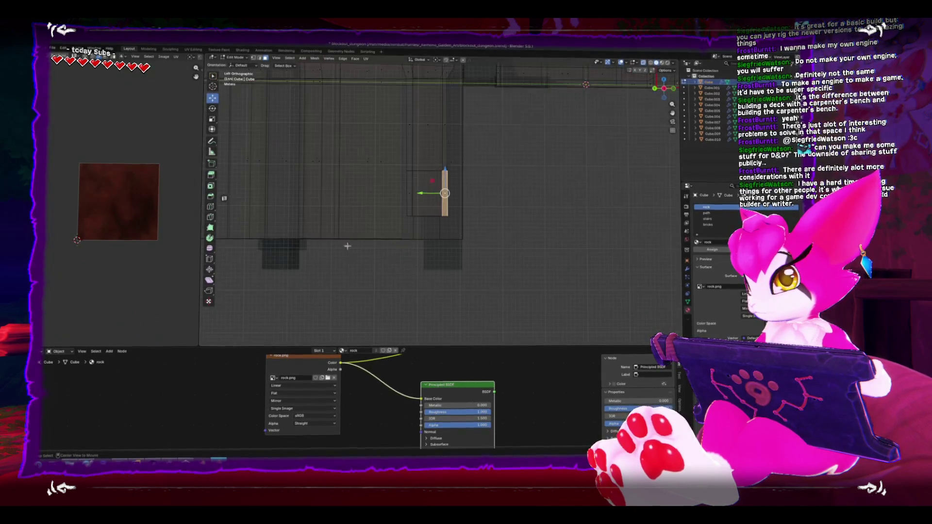
key("g")
key("z")
key("z")
left_click(568, 237)
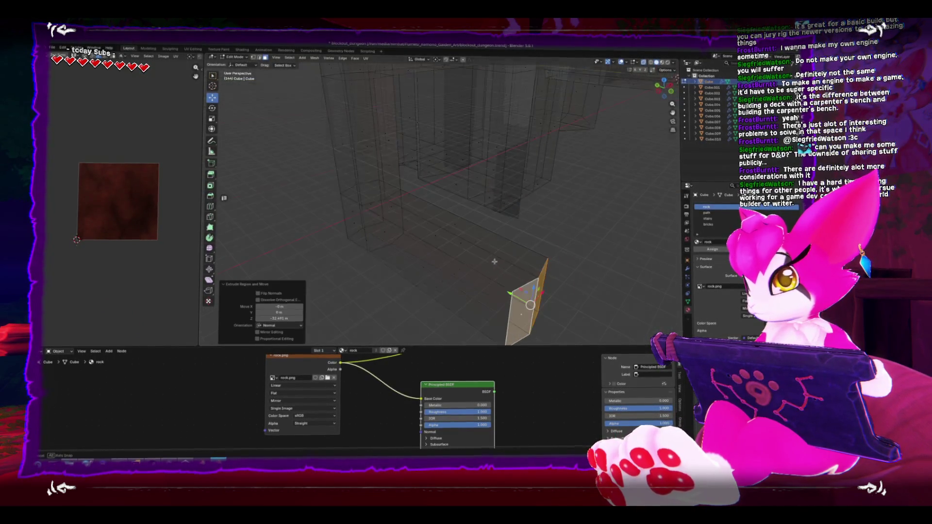
left_click(442, 202)
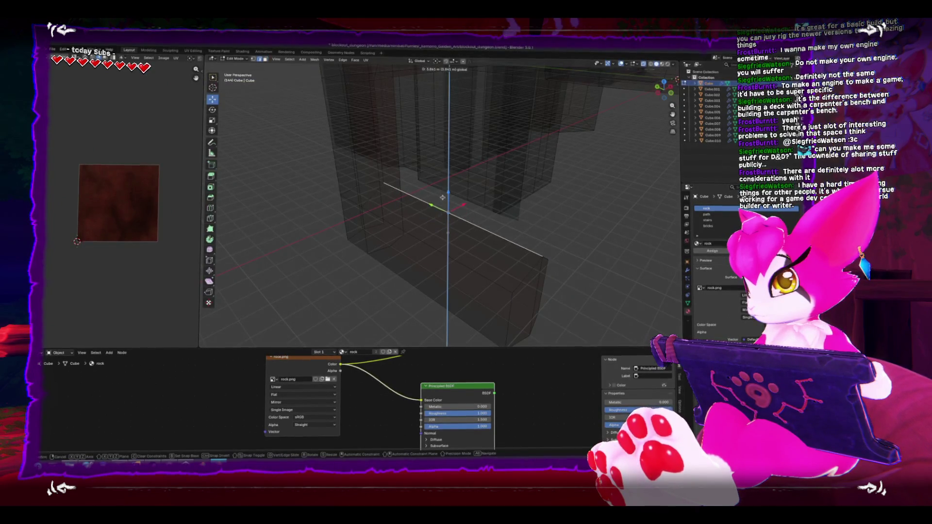
Add a loop cut across the new block and delete its unwanted faces.
key("ctrl+r")
left_click(524, 232)
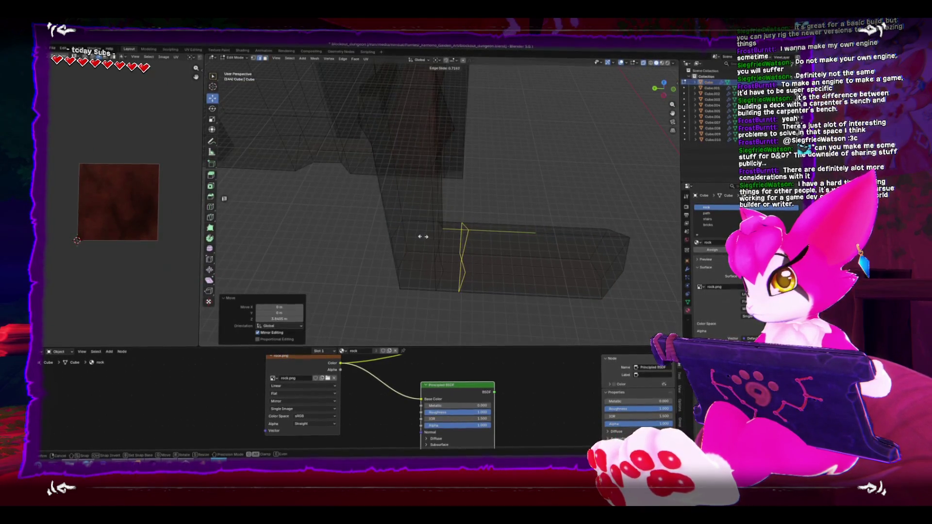
left_click(427, 237)
key("3")
key("l")
key("x")
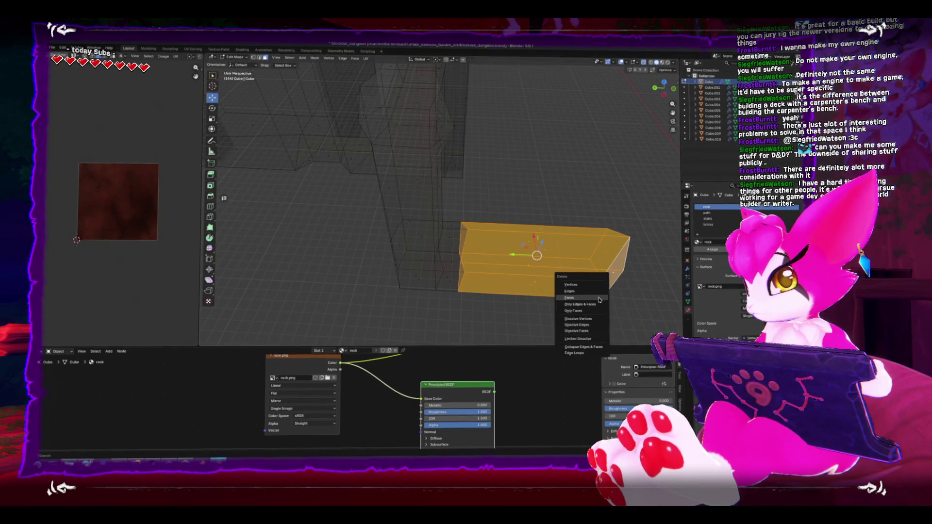
left_click(569, 298)
Enlarge, raise and widen the block's end loop to 1.661 along X into a peaked profile.
left_click(447, 251)
key("KP_1")
key("s")
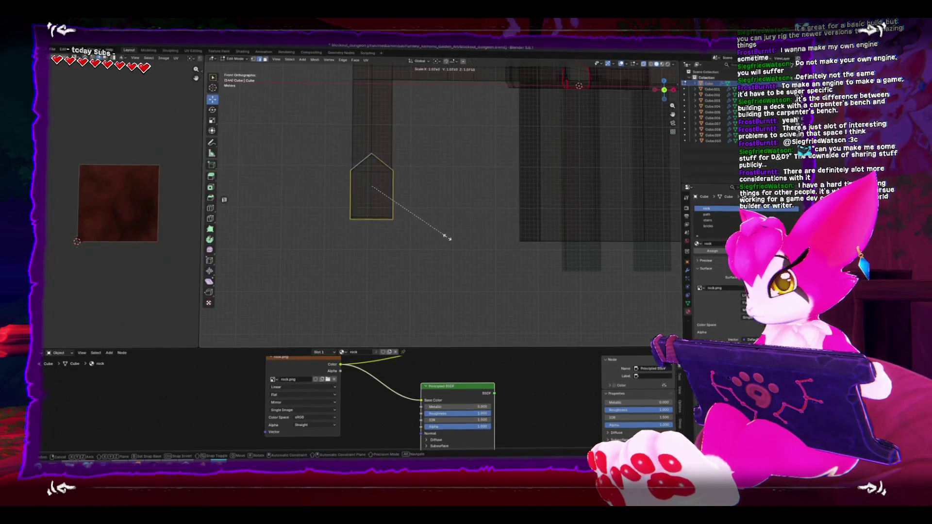
left_click(447, 238)
key("g")
left_click(432, 213)
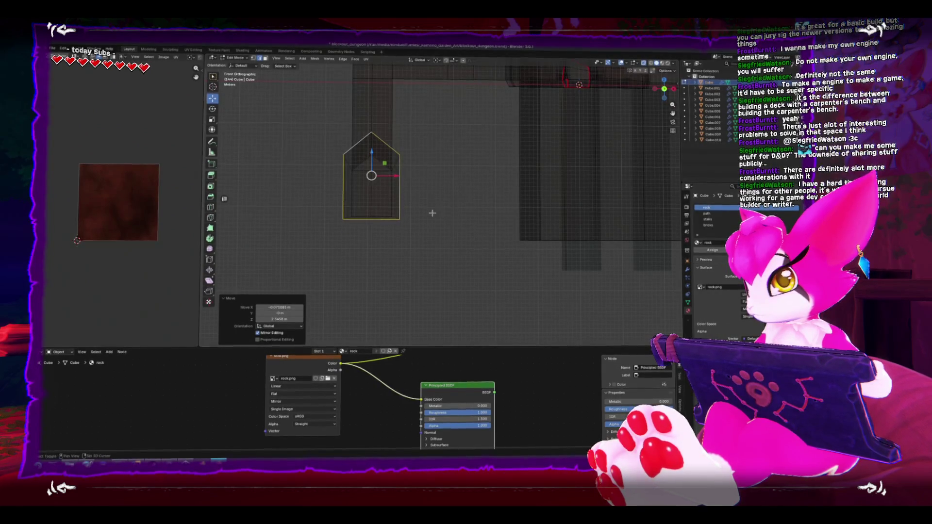
key("shift+space")
key("s")
left_click_drag(398, 176, 402, 174)
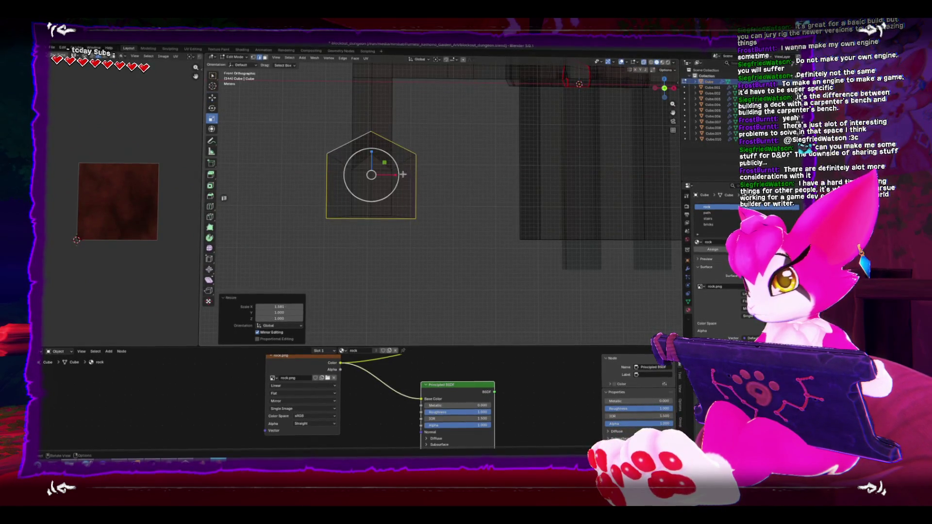
key("KP_7")
Scale the end along Y, then extrude a new edge rotated 19° and moved into place.
key("s")
key("y")
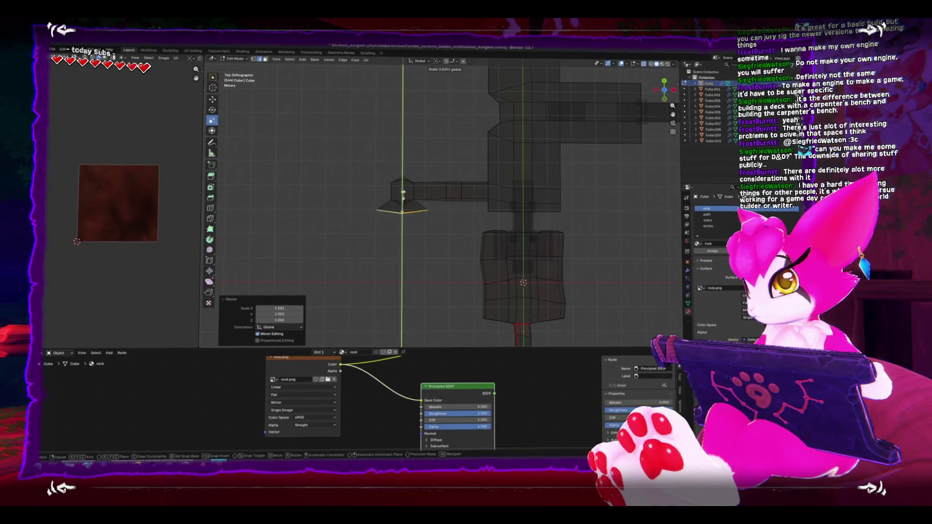
left_click(404, 205)
key("e")
left_click(428, 262)
key("r")
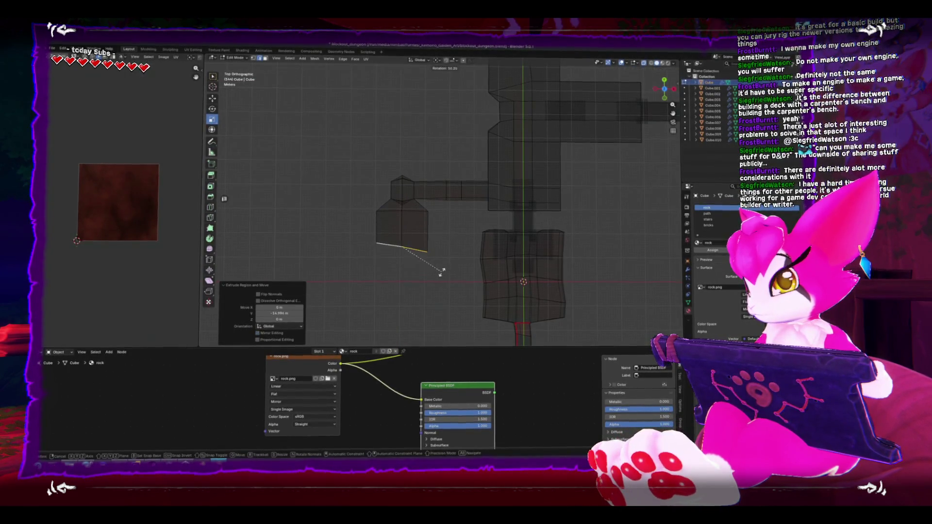
left_click(439, 270)
key("g")
left_click(423, 274)
Extrude the corridor down-left and then straight up, placing its end edge.
key("e")
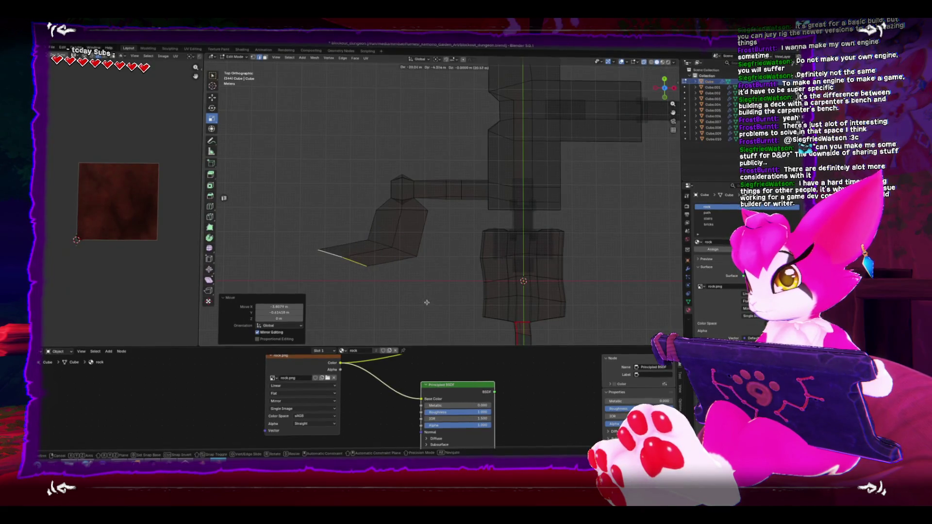
left_click(352, 316)
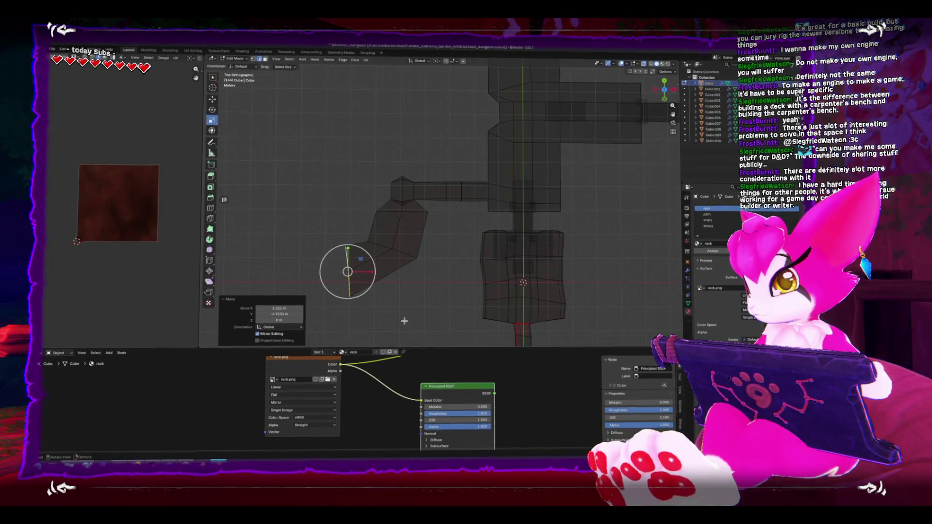
key("e")
left_click(320, 264)
key("r")
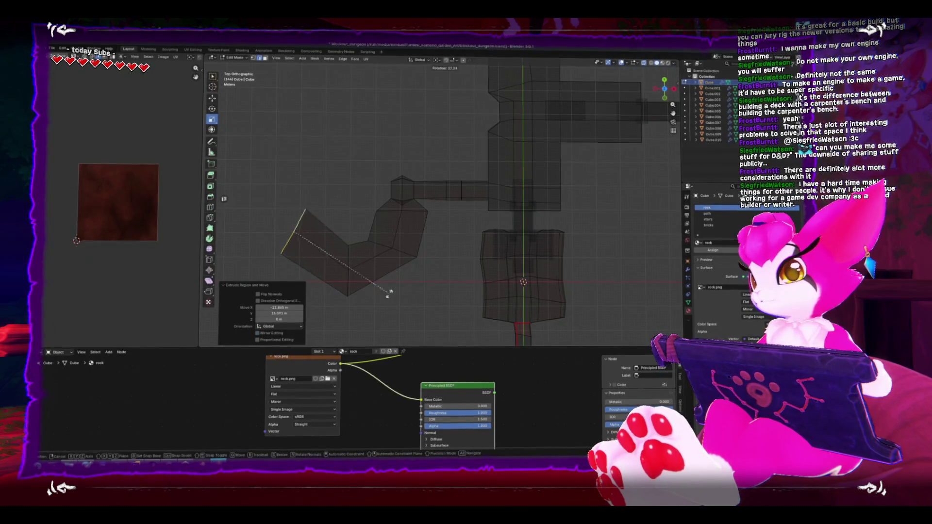
key("Escape")
key("ctrl+z")
key("e")
left_click(355, 217)
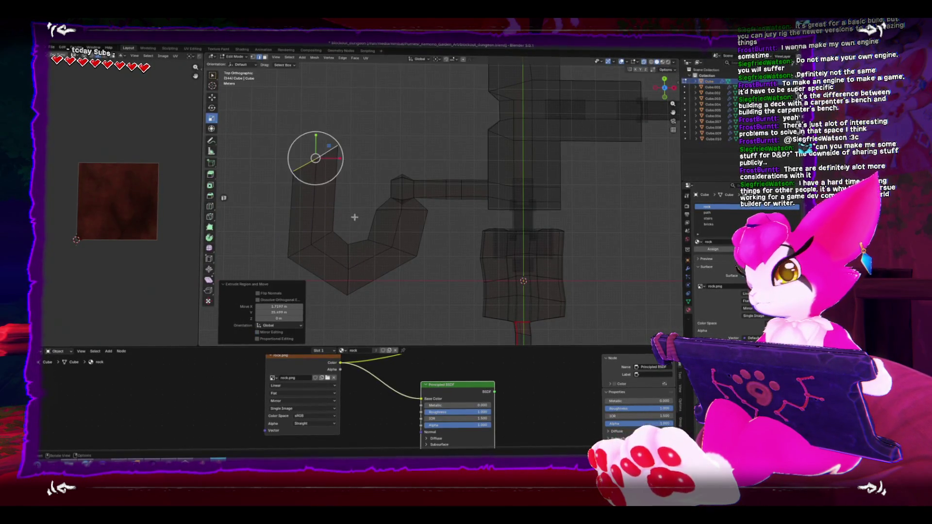
key("g")
left_click(314, 276)
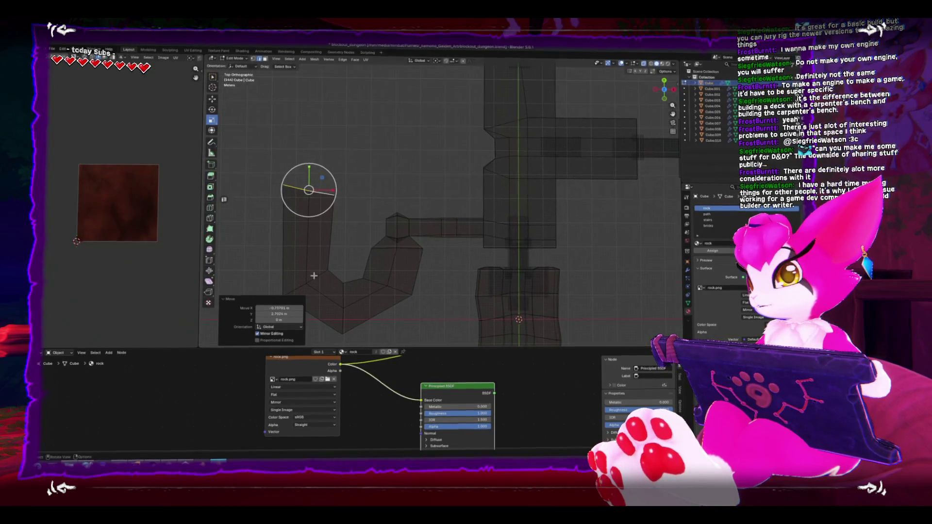
Move and rotate the corridor arm, then extrude and rotate another segment from its end.
key("g")
left_click(329, 267)
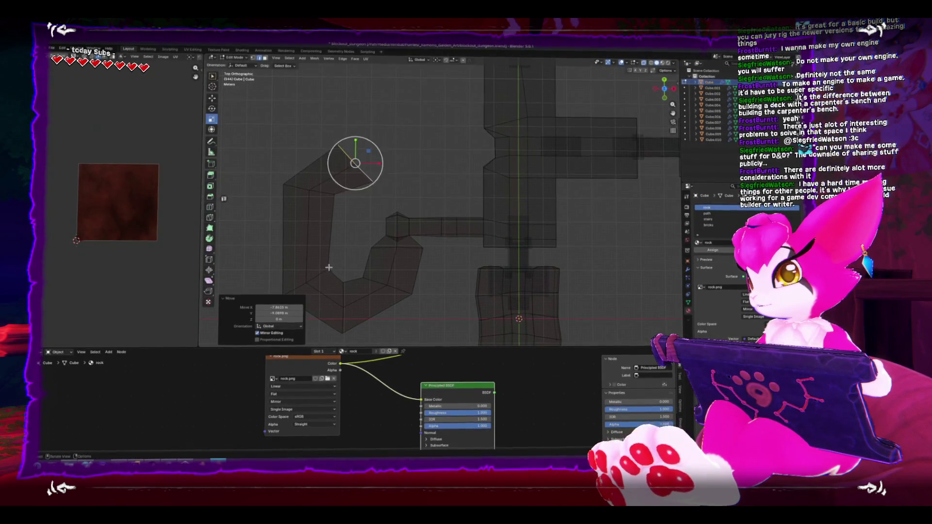
key("r")
left_click(439, 192)
key("g")
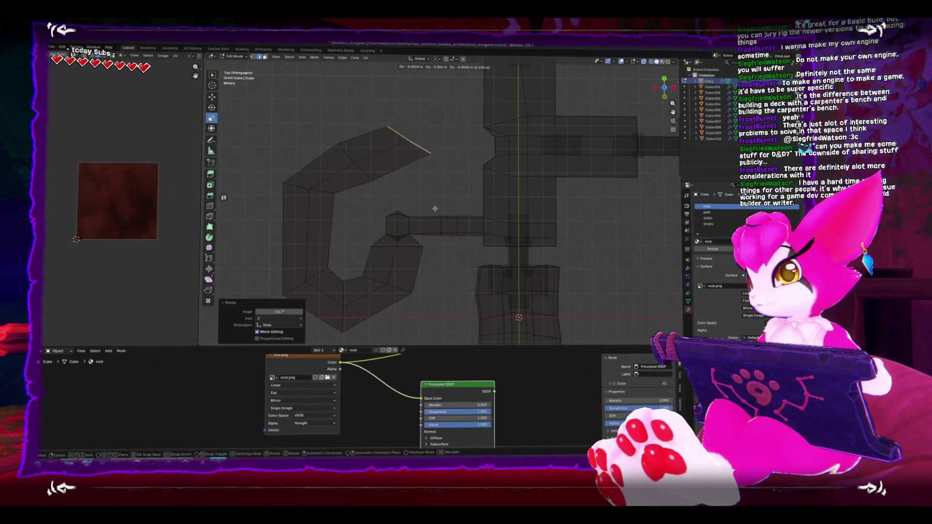
left_click(435, 209)
scroll(437, 228, "up", 3)
key("e")
left_click(481, 200)
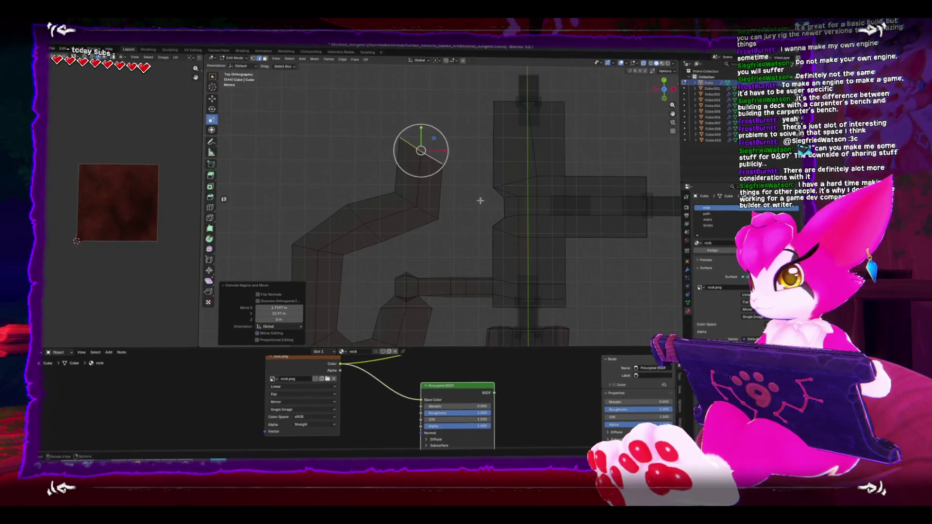
key("r")
left_click(474, 160)
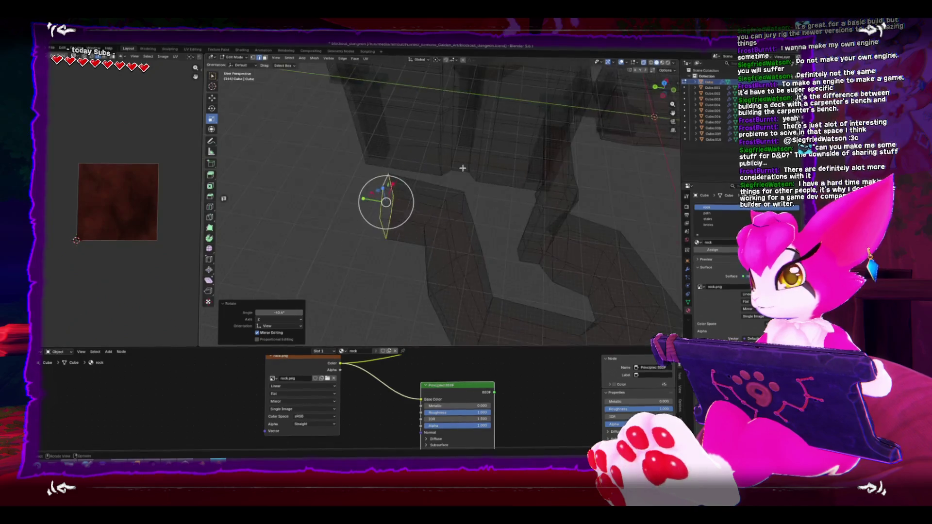
Tidy the corridor's corner vertices and edges in a see-through top-down view.
left_click_drag(462, 168, 424, 243)
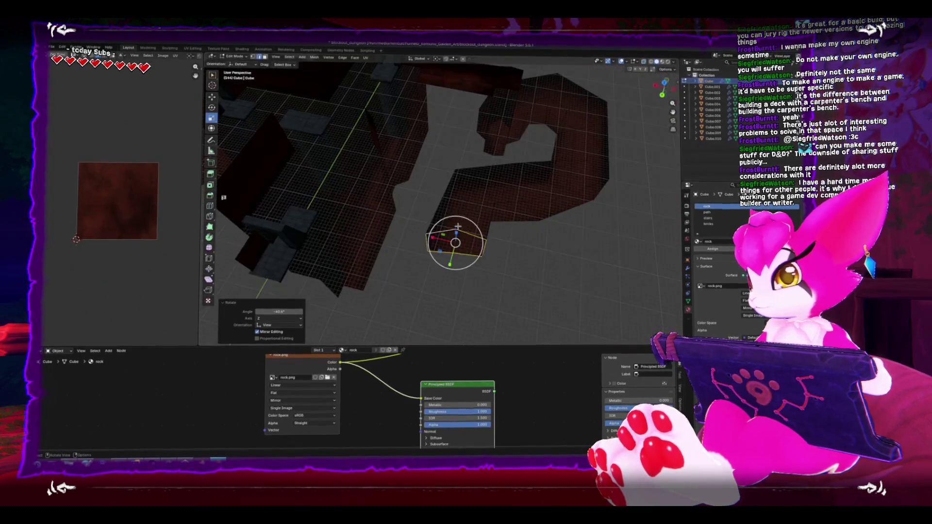
left_click(429, 243)
key("alt+z")
mouse_move(451, 238)
left_mouse_down()
mouse_move(486, 204)
mouse_move(476, 198)
mouse_move(451, 219)
left_mouse_up()
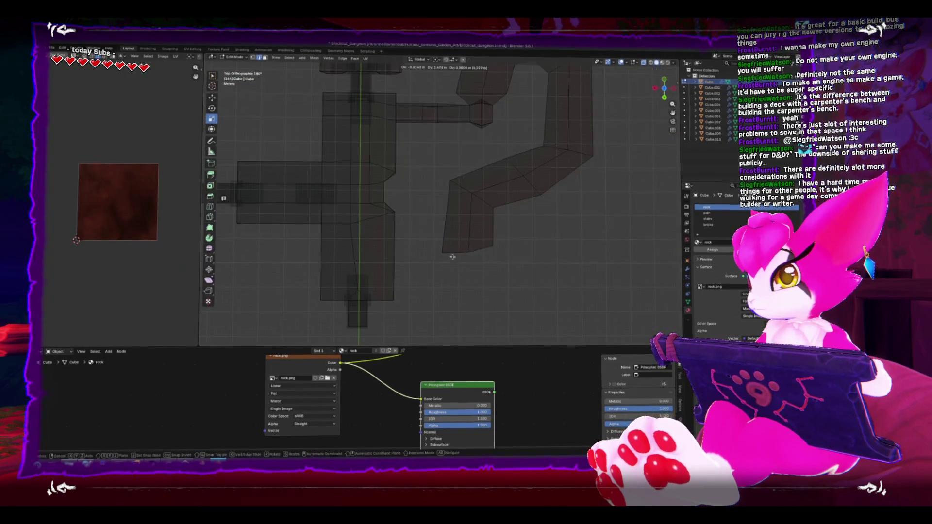
key("g")
left_click(443, 223)
left_click(462, 264)
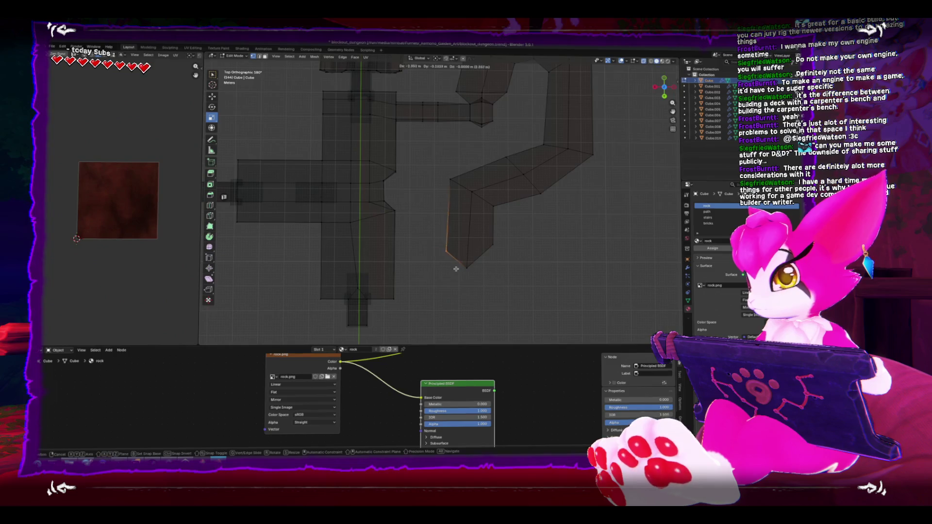
key("g")
left_click(447, 250)
left_click(453, 202)
key("g")
left_click(447, 208)
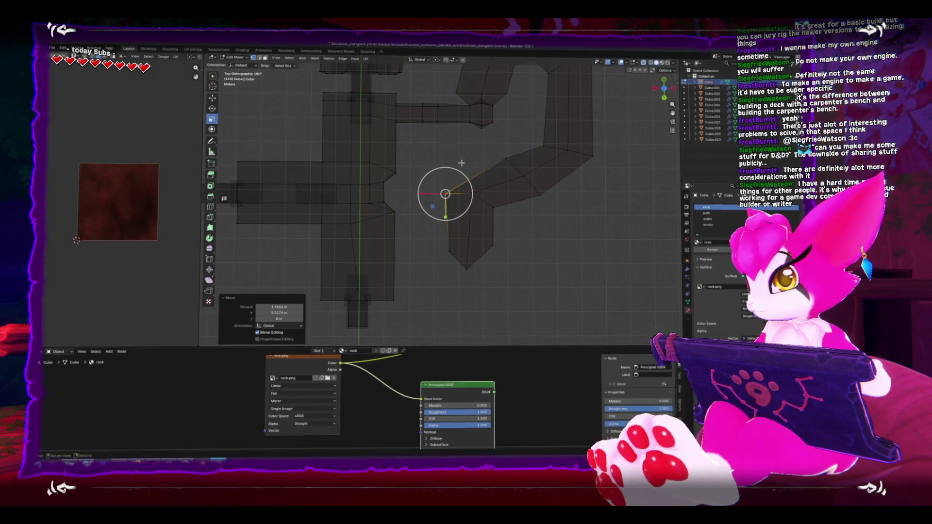
left_click(471, 203)
key("g")
left_click(478, 223)
Return to Object Mode and select all the dungeon cubes.
key("Tab")
mouse_move(478, 223)
left_mouse_down()
mouse_move(576, 202)
mouse_move(491, 266)
mouse_move(484, 285)
mouse_move(583, 308)
left_mouse_up()
key("a")
scroll(485, 285, "down", 5)
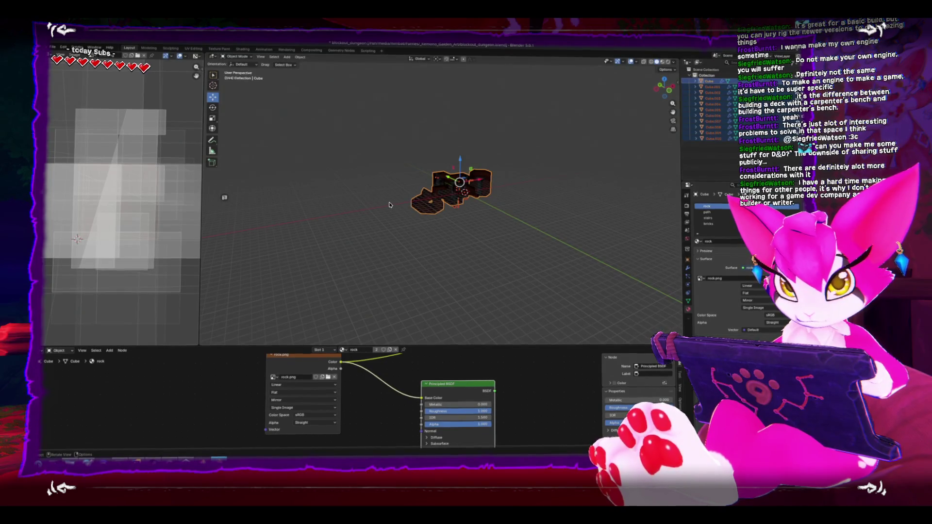
Orbit around the selected dungeon pieces and bring up the File menu.
mouse_move(396, 174)
left_mouse_down()
mouse_move(420, 200)
mouse_move(514, 239)
mouse_move(204, 67)
left_mouse_up()
left_click(54, 47)
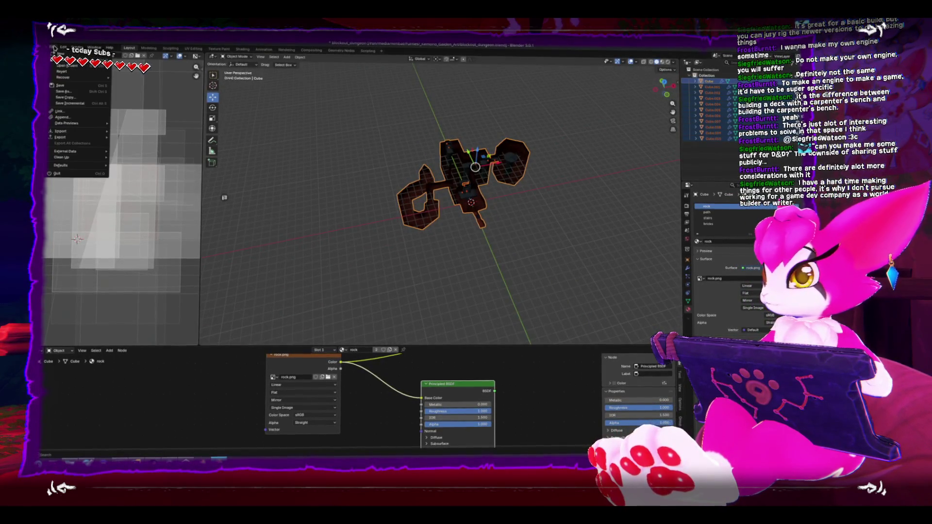
Export as FBX into _Kemono_Gaiden/Assets/Art/Blockout/Dungeon, overwriting blockout_dungeon.fbx.
mouse_move(61, 135)
left_click(153, 185)
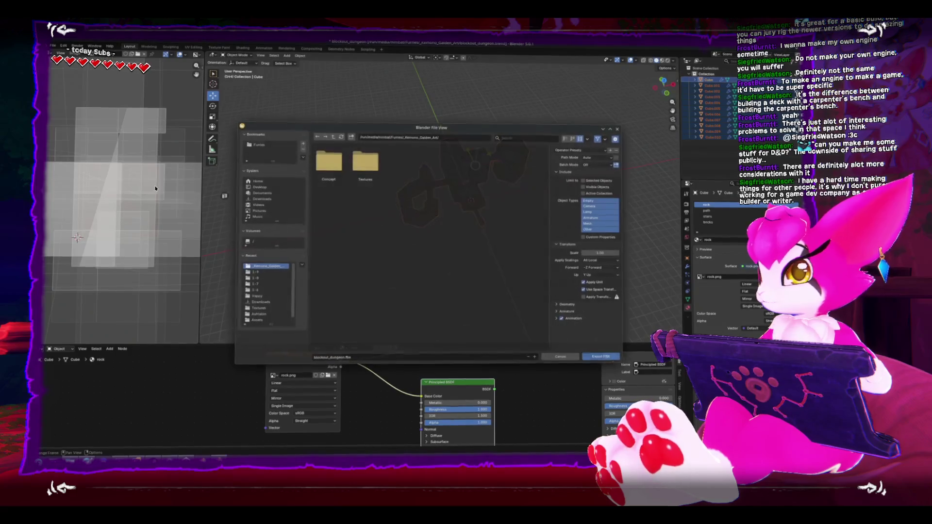
left_click(332, 137)
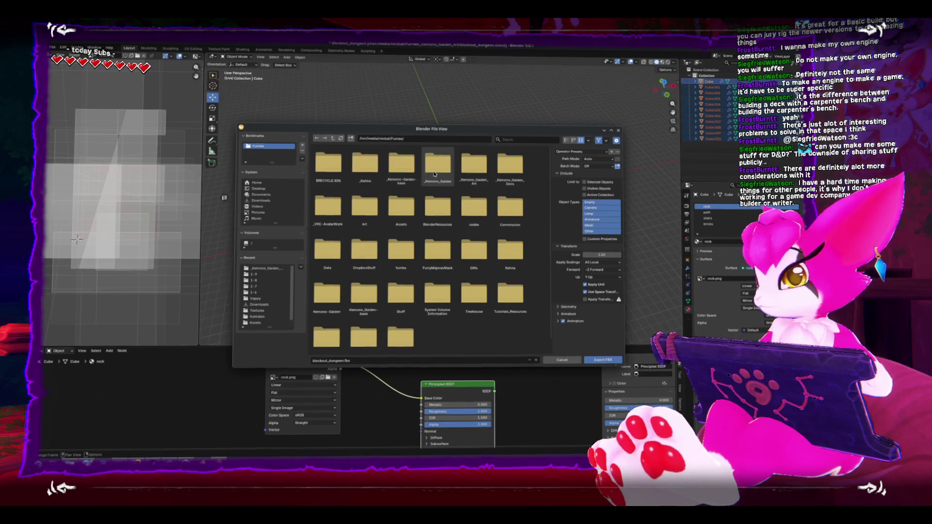
double_click(438, 163)
double_click(337, 174)
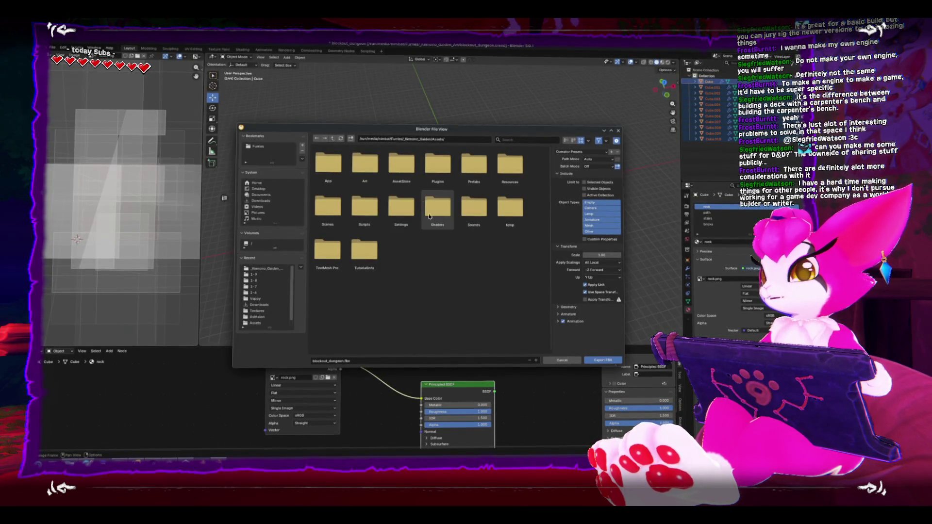
double_click(377, 176)
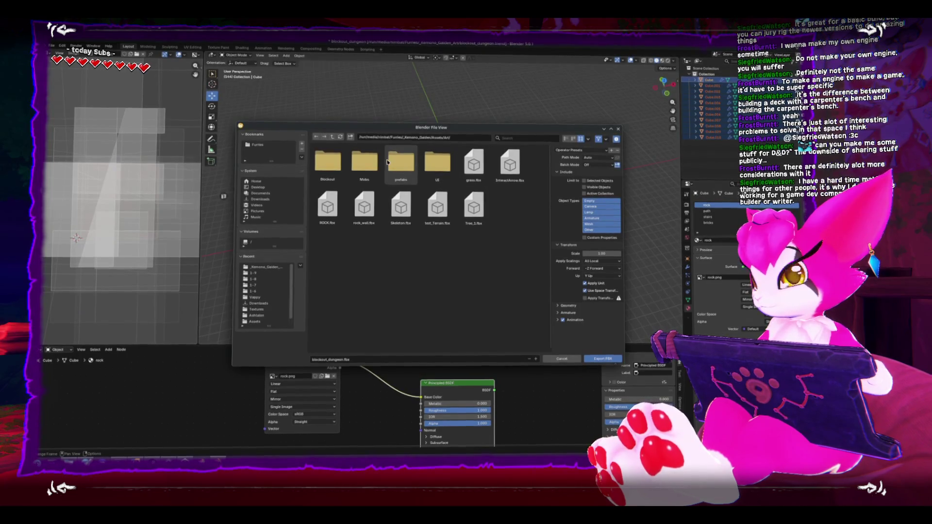
double_click(321, 174)
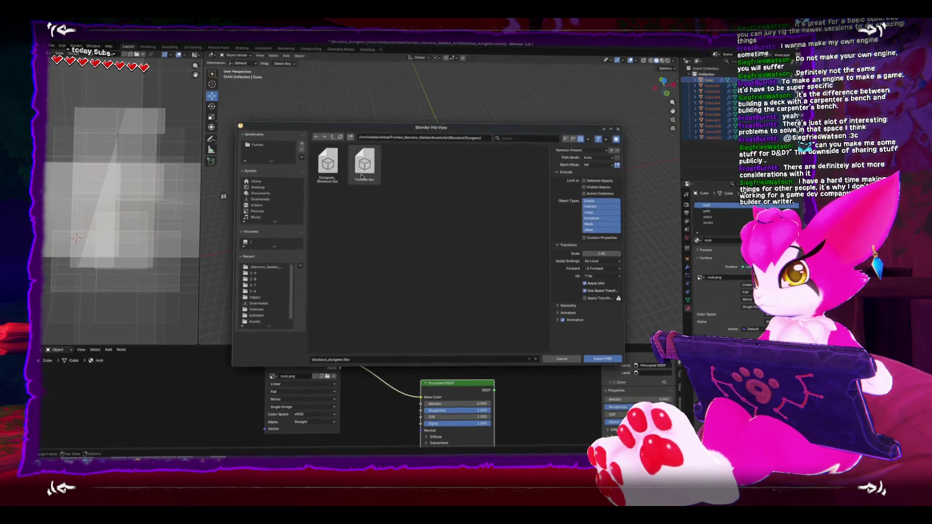
double_click(325, 172)
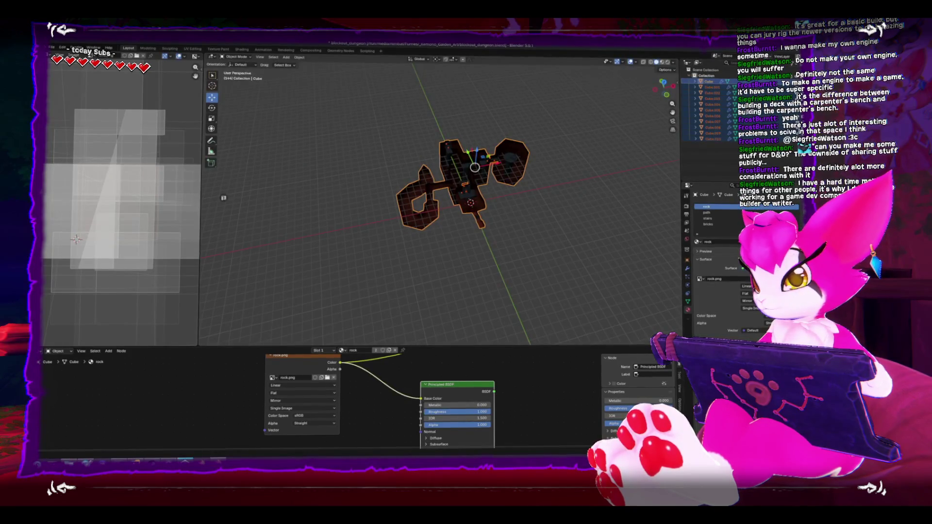
Switch to Unity, fly past the gold figure to the white pillar, and restore the editor layout.
key("alt+Tab")
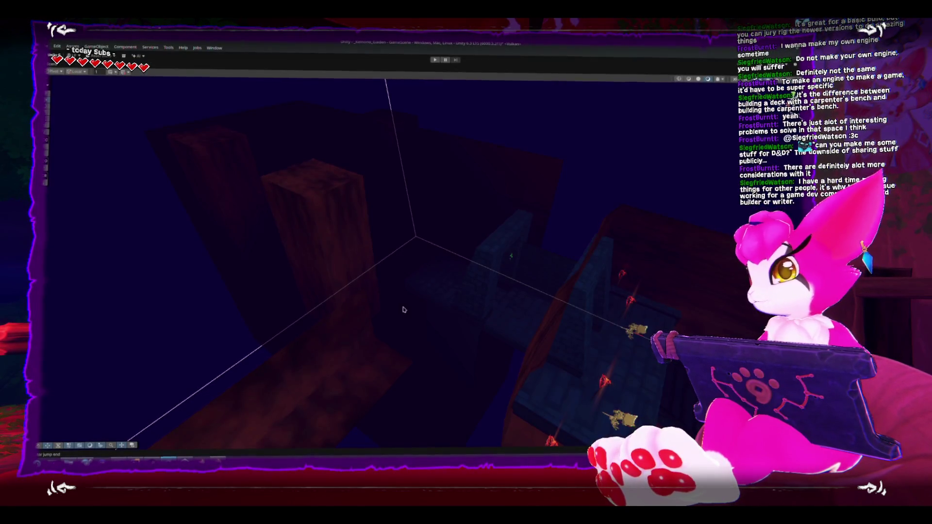
mouse_move(431, 276)
left_mouse_down()
mouse_move(481, 316)
mouse_move(520, 303)
mouse_move(499, 292)
mouse_move(400, 301)
mouse_move(375, 276)
mouse_move(481, 272)
mouse_move(383, 249)
mouse_move(464, 399)
mouse_move(437, 339)
mouse_move(485, 291)
mouse_move(558, 252)
mouse_move(526, 316)
mouse_move(721, 313)
mouse_move(688, 330)
mouse_move(383, 320)
left_mouse_up()
left_click(256, 297)
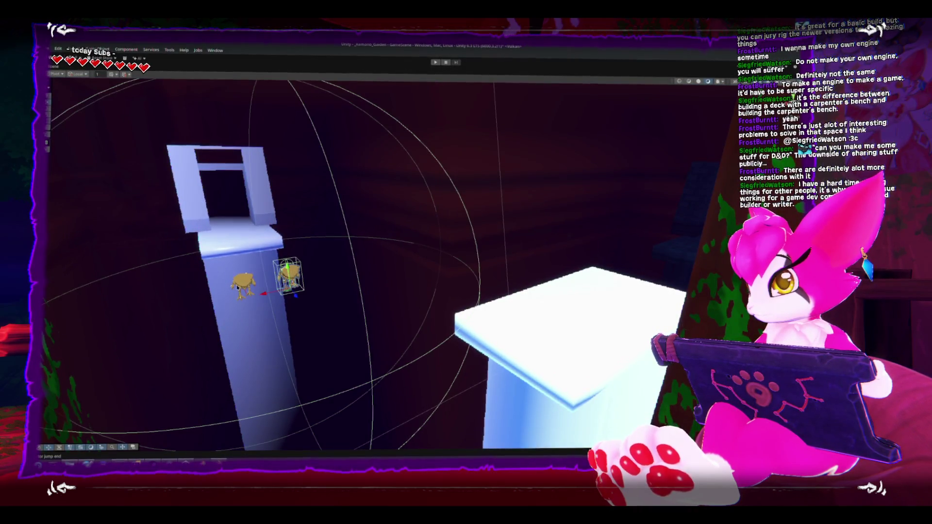
scroll(250, 307, "down", 5)
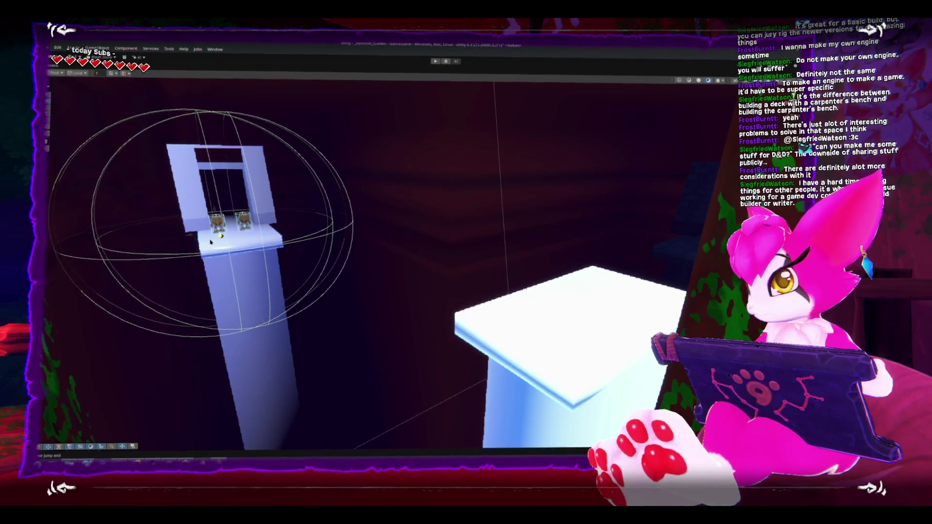
mouse_move(418, 257)
left_mouse_down()
mouse_move(395, 292)
mouse_move(416, 364)
mouse_move(383, 309)
left_mouse_up()
key("shift+space")
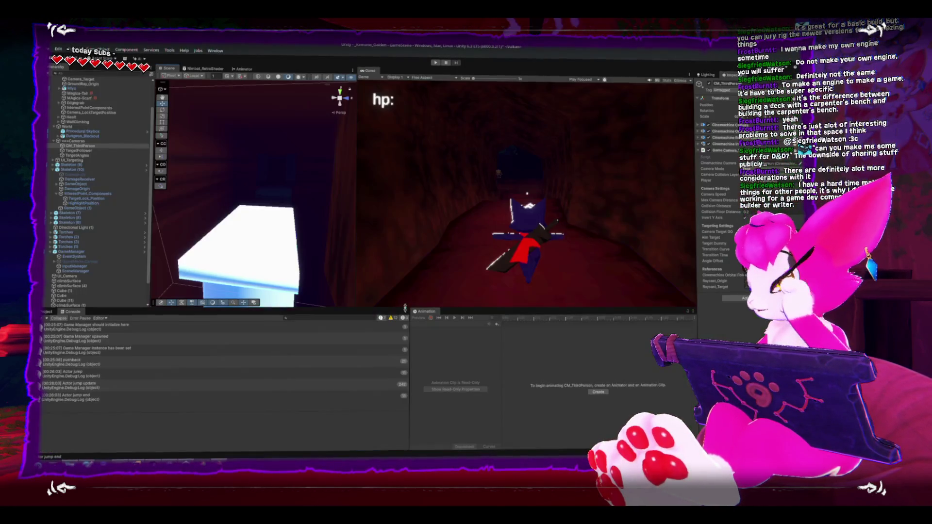
Apply the bricks material from the Project assets to the white pillar.
left_click(284, 198)
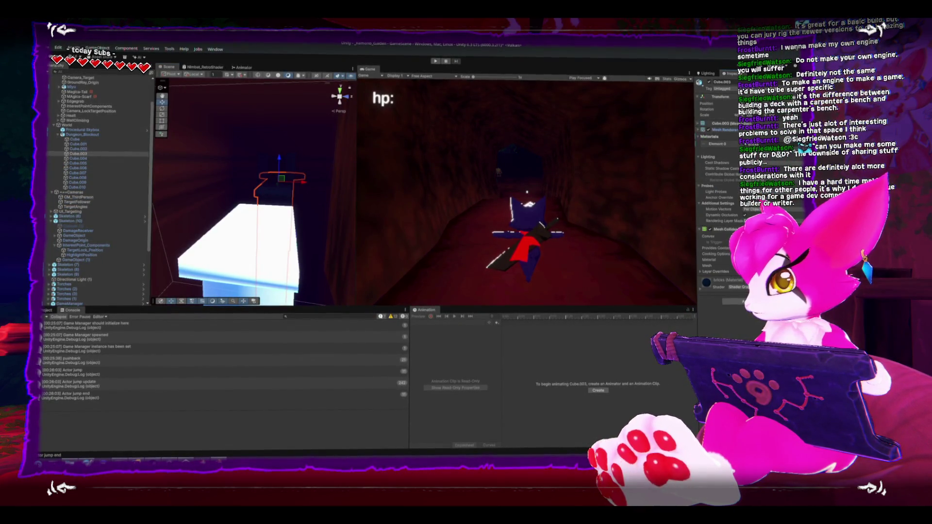
left_click(48, 312)
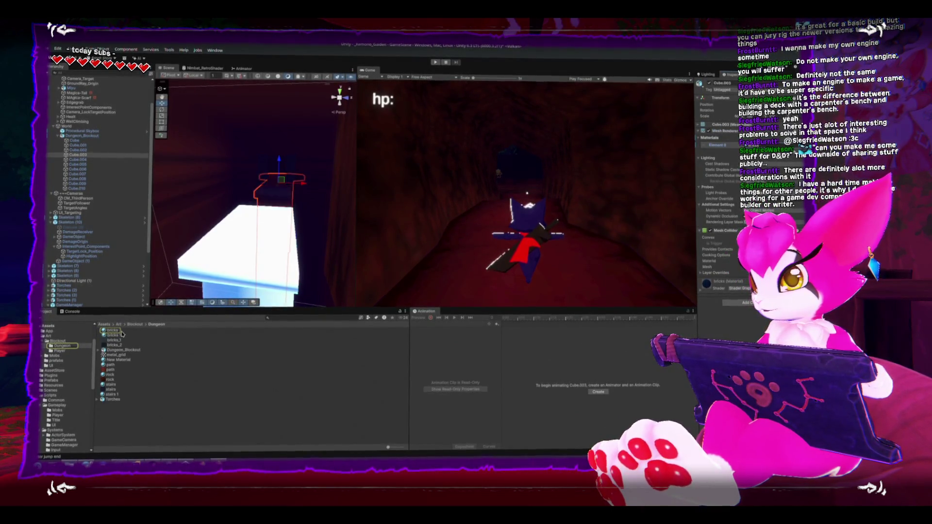
mouse_move(121, 334)
left_mouse_down()
mouse_move(290, 255)
mouse_move(280, 254)
mouse_move(279, 217)
mouse_move(256, 206)
mouse_move(155, 217)
mouse_move(243, 228)
mouse_move(302, 249)
mouse_move(257, 245)
mouse_move(314, 262)
mouse_move(304, 308)
mouse_move(206, 421)
mouse_move(233, 378)
mouse_move(549, 247)
left_mouse_up()
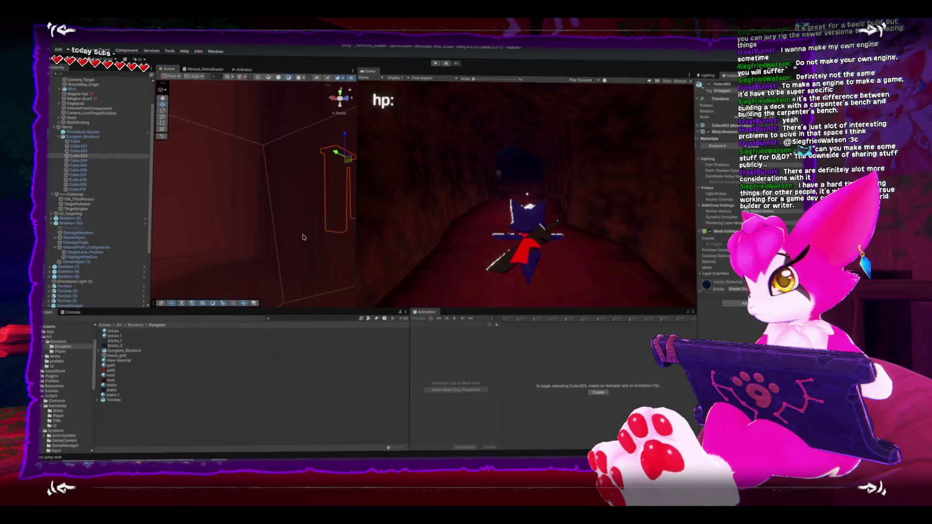
Delete the tall wooden block beside the moss, then frame the moss clump.
mouse_move(303, 238)
left_mouse_down()
mouse_move(254, 229)
mouse_move(271, 228)
left_mouse_up()
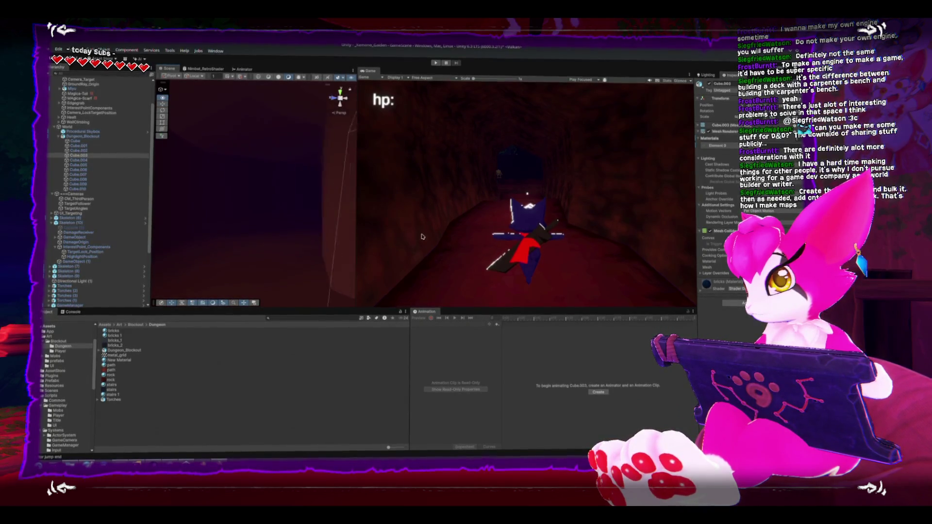
left_click_drag(469, 239, 532, 240)
mouse_move(269, 229)
left_mouse_down()
mouse_move(249, 217)
mouse_move(343, 217)
left_mouse_up()
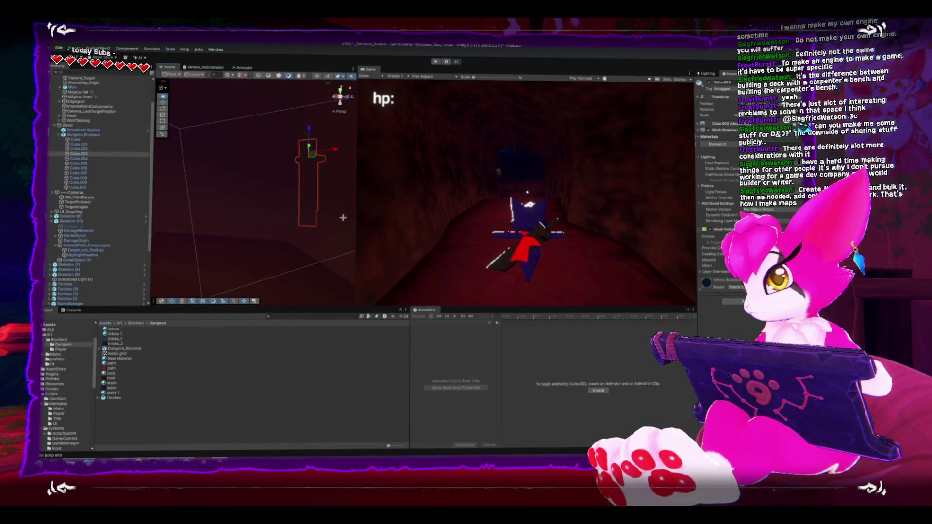
mouse_move(262, 228)
left_mouse_down()
mouse_move(229, 241)
mouse_move(249, 202)
mouse_move(274, 204)
mouse_move(287, 232)
mouse_move(245, 239)
mouse_move(251, 256)
mouse_move(241, 248)
left_mouse_up()
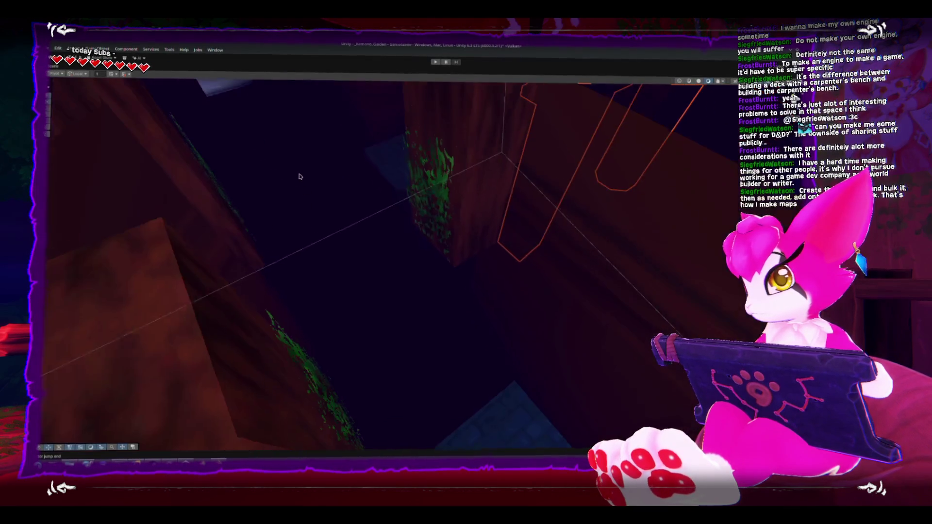
left_click(449, 149)
mouse_move(430, 162)
left_mouse_down()
mouse_move(413, 208)
mouse_move(421, 180)
left_mouse_up()
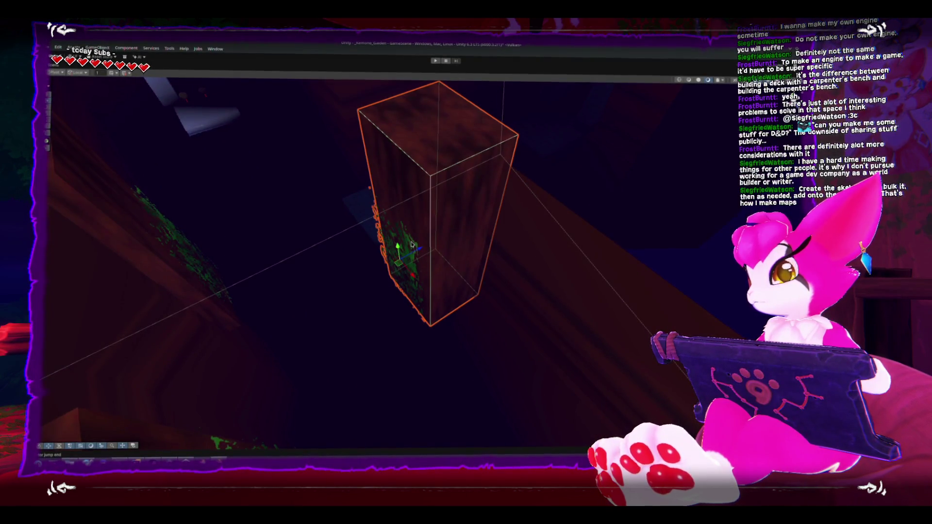
key("Delete")
left_click(182, 251)
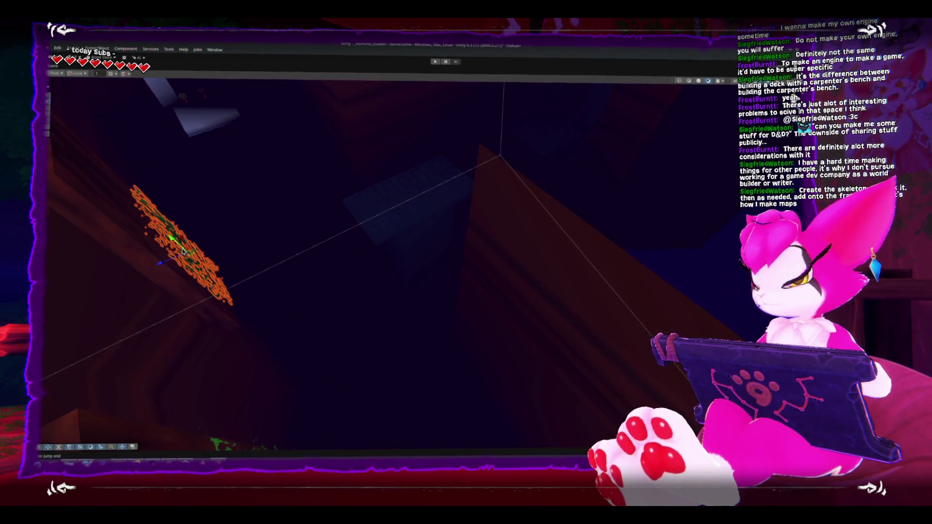
key("f")
mouse_move(183, 252)
left_mouse_down()
mouse_move(333, 246)
mouse_move(382, 218)
mouse_move(421, 265)
left_mouse_up()
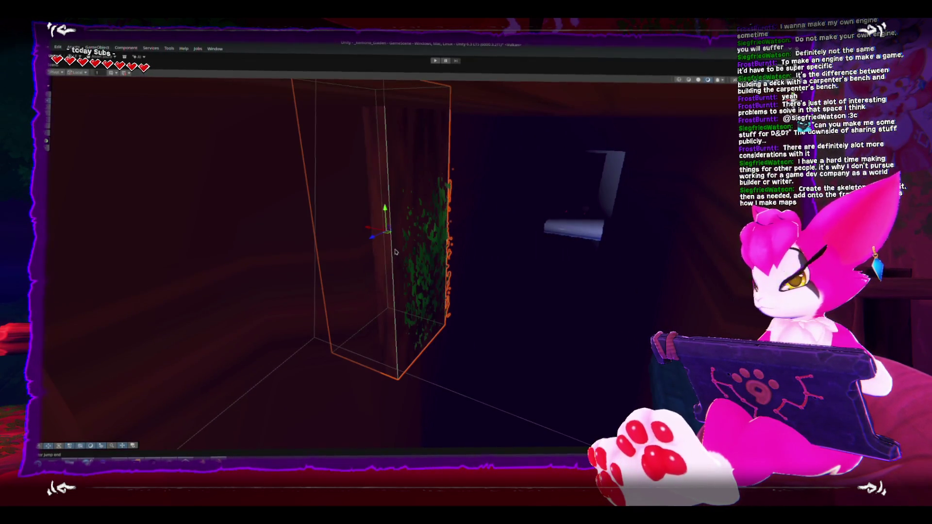
Slide the first moss decal box left and push it farther back against the wall.
left_click(372, 230)
left_click(440, 249)
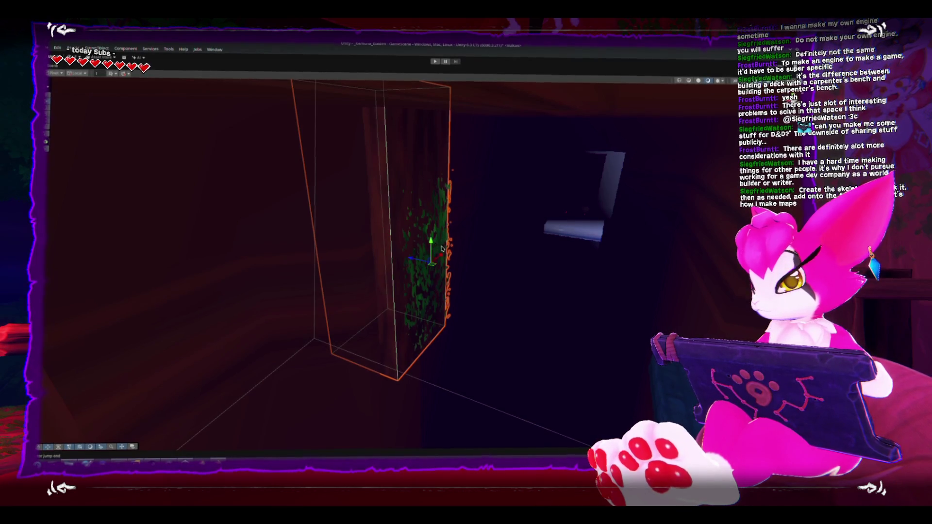
mouse_move(415, 262)
left_mouse_down()
mouse_move(391, 255)
mouse_move(412, 273)
mouse_move(474, 274)
mouse_move(443, 298)
left_mouse_up()
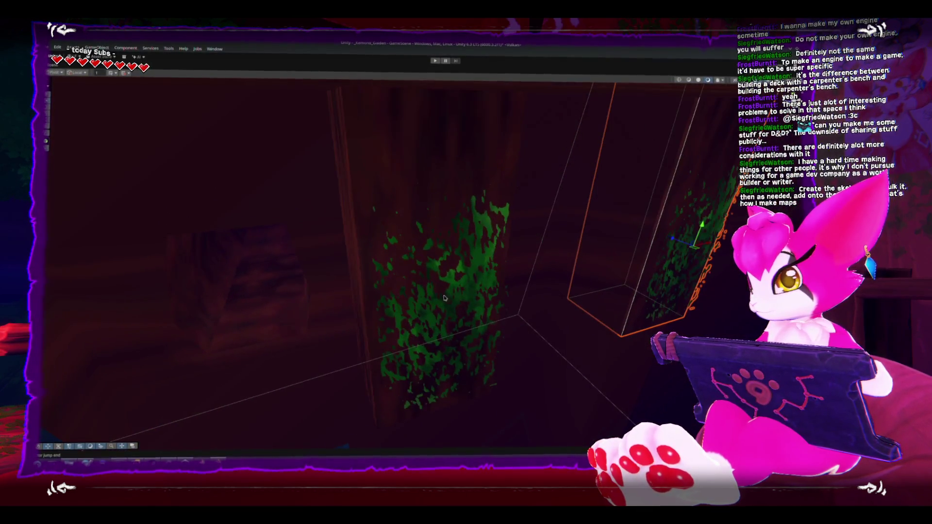
left_click(413, 274)
left_click_drag(414, 249, 375, 231)
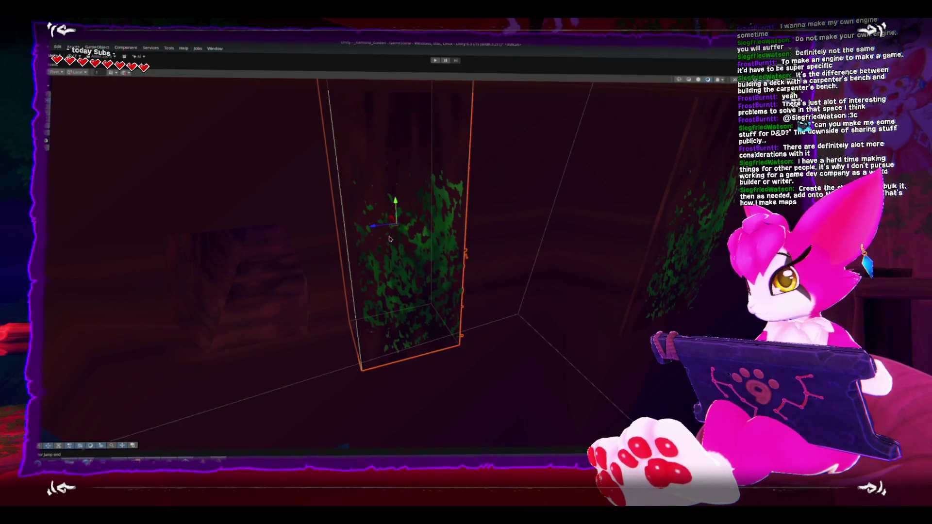
key("f")
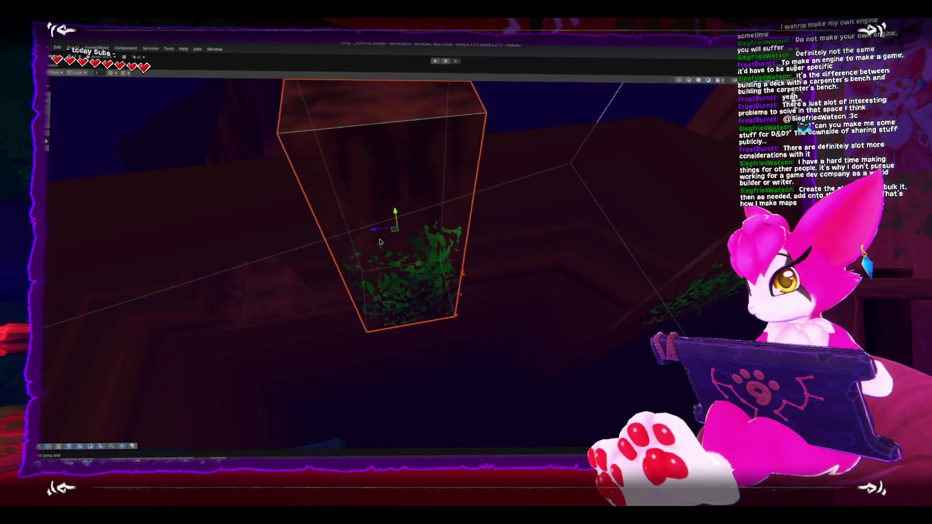
Slide the moss decal to the right and widen its box.
left_click(374, 235)
left_click(377, 238)
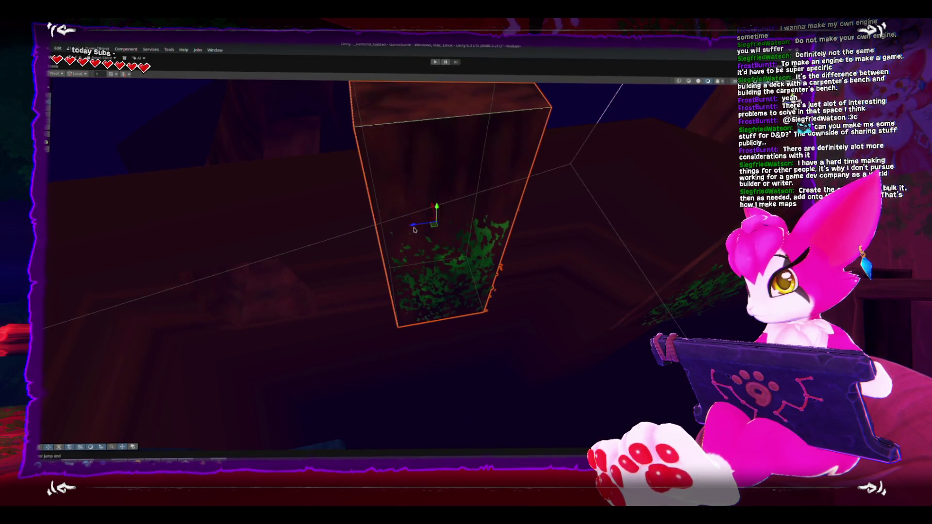
left_click(423, 274)
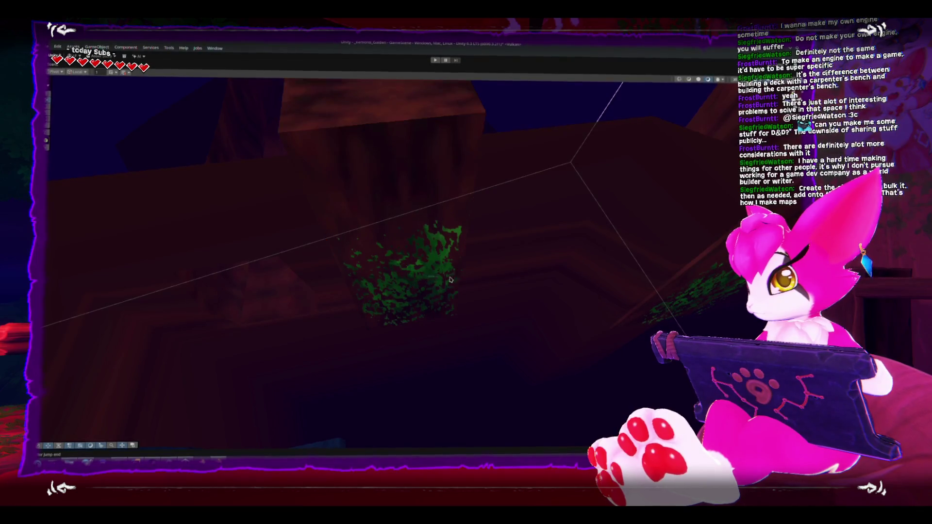
left_click(423, 273)
mouse_move(427, 279)
left_mouse_down()
mouse_move(549, 284)
mouse_move(545, 266)
left_mouse_up()
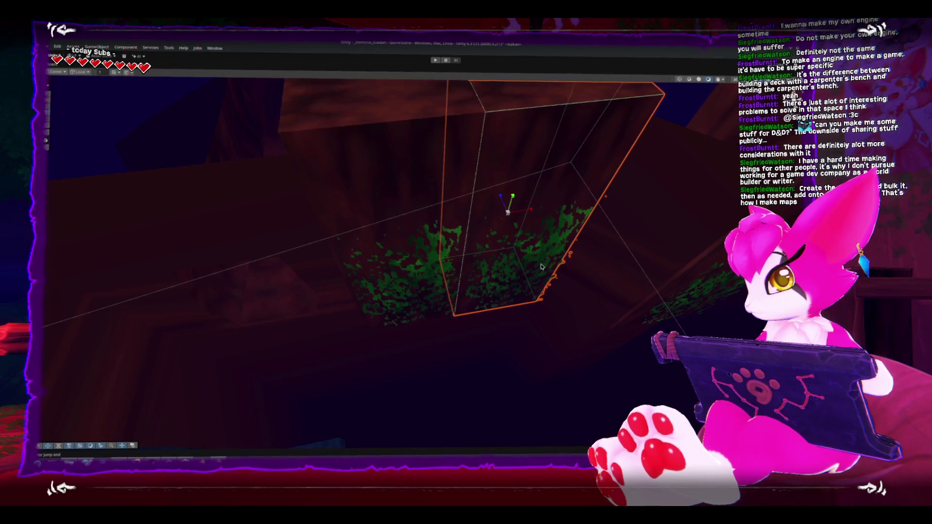
mouse_move(529, 212)
left_mouse_down()
mouse_move(547, 211)
mouse_move(534, 208)
left_mouse_up()
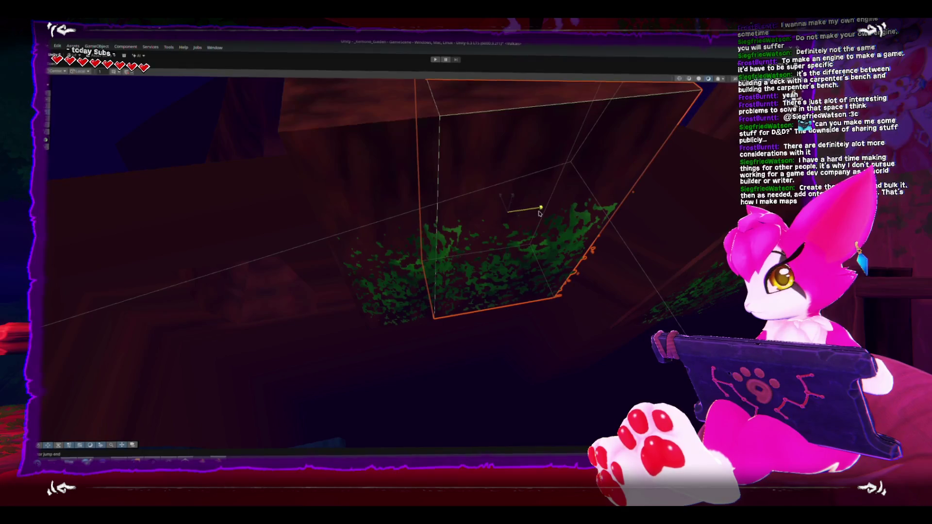
key("f")
Move the next moss decal box right along the wall.
left_click(324, 273)
left_click(323, 273)
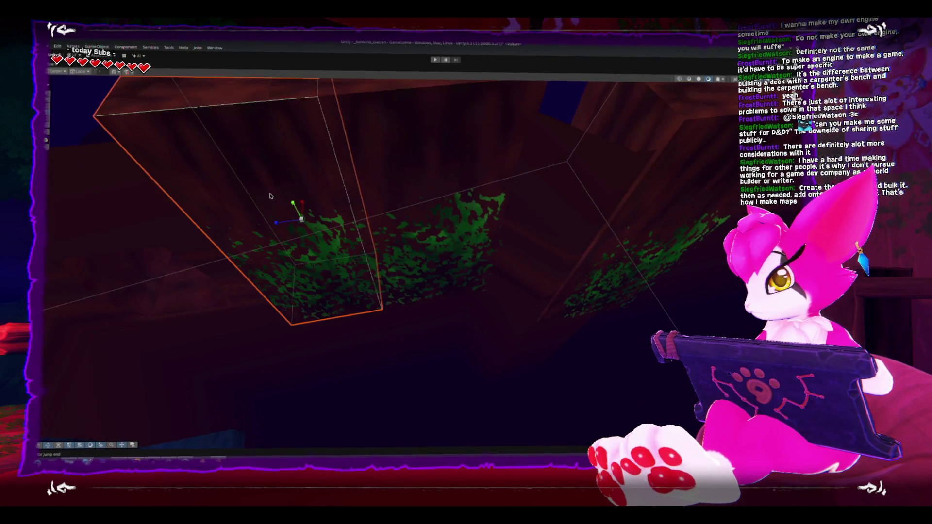
left_click(270, 196)
left_click(291, 237)
left_click(283, 218)
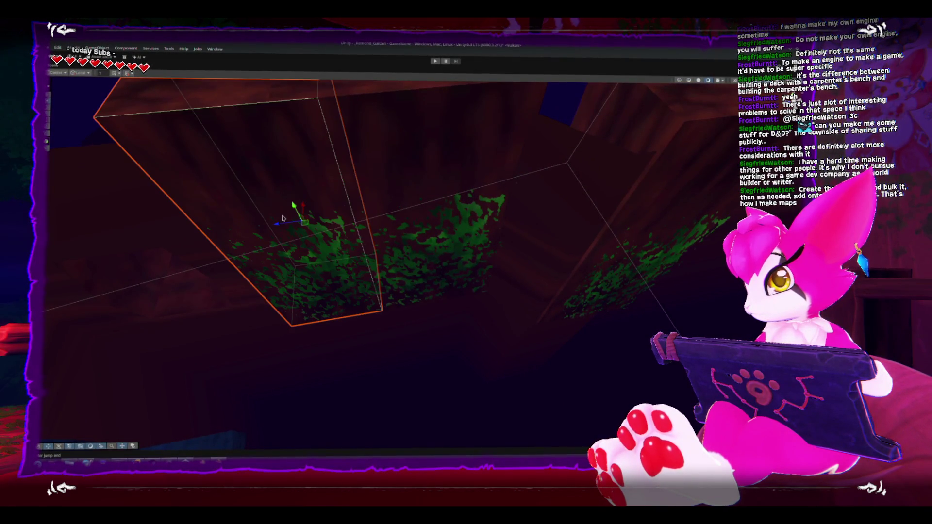
left_click(304, 240)
left_click(301, 247)
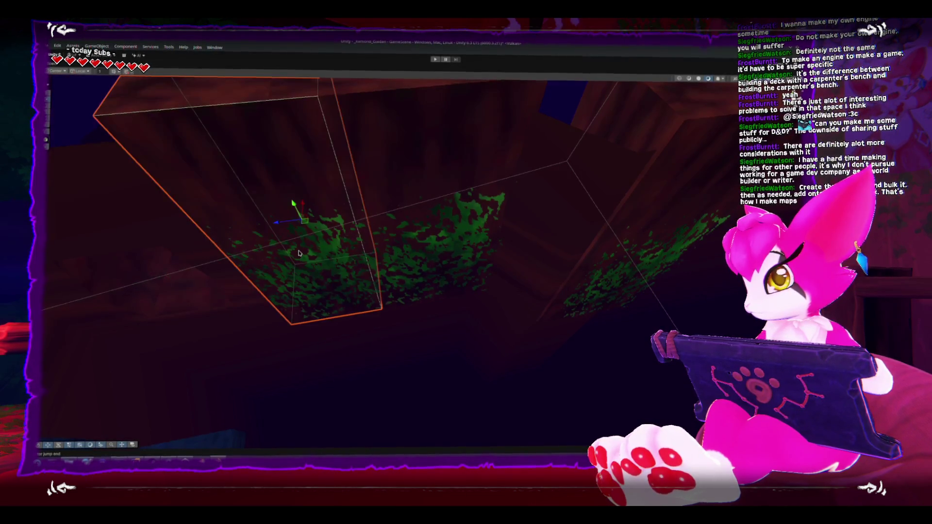
left_click(299, 253)
left_click(299, 253)
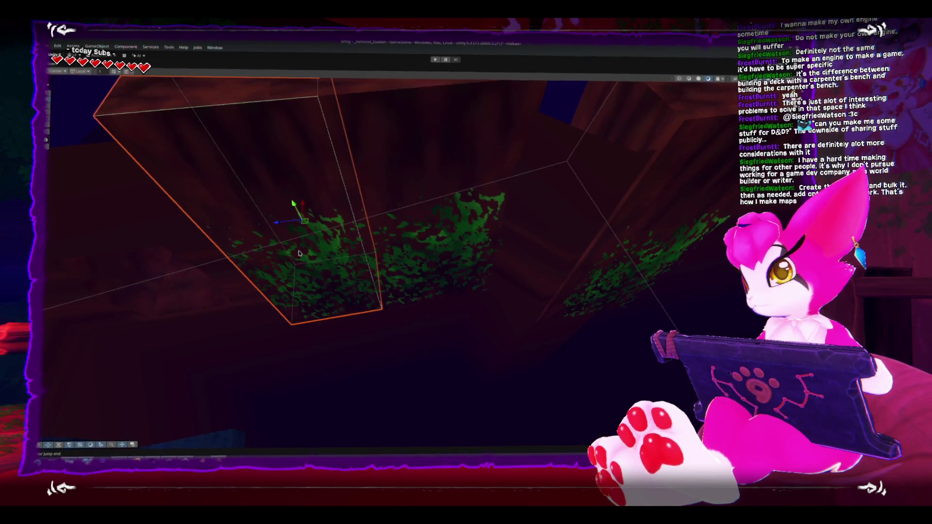
mouse_move(304, 223)
left_mouse_down()
mouse_move(524, 219)
mouse_move(506, 229)
mouse_move(488, 220)
left_mouse_up()
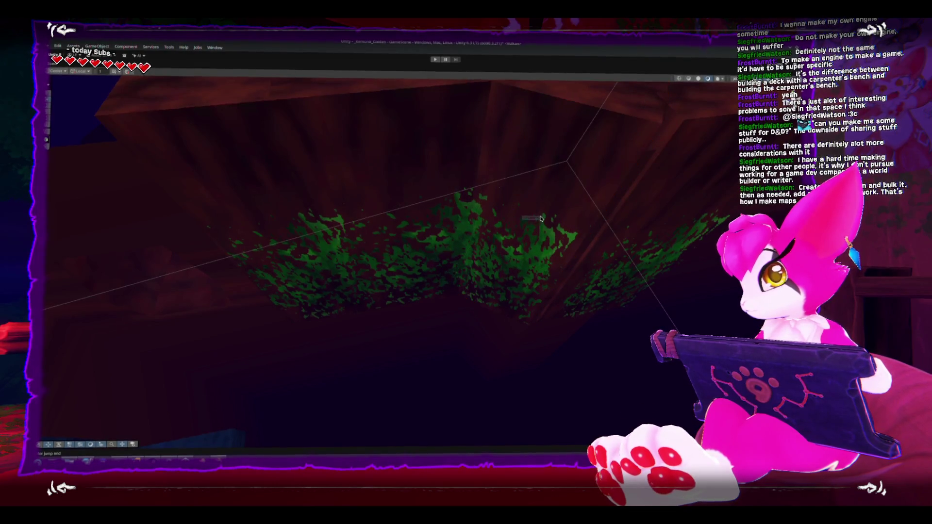
Tilt another moss decal box to sit on the sloping rock and nudge it left.
left_click(530, 226)
left_click(536, 226)
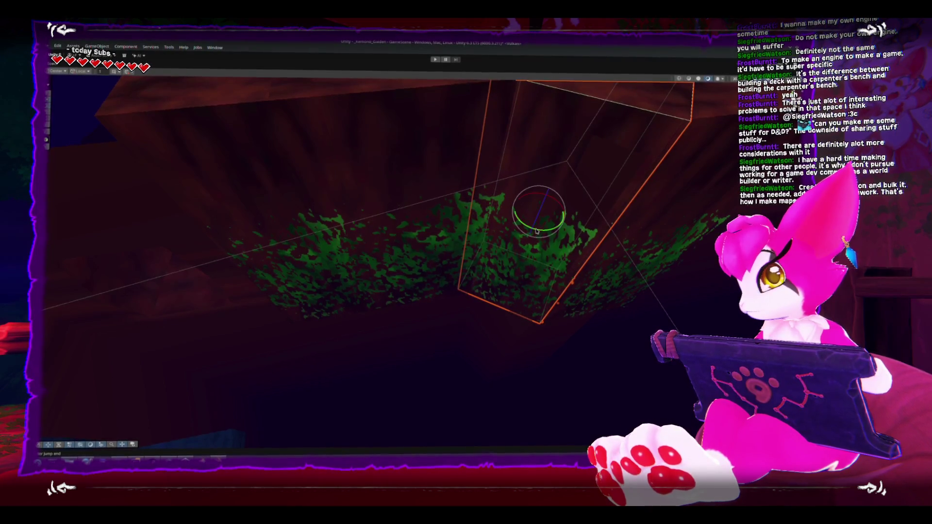
left_click_drag(537, 231, 536, 232)
left_click(611, 286)
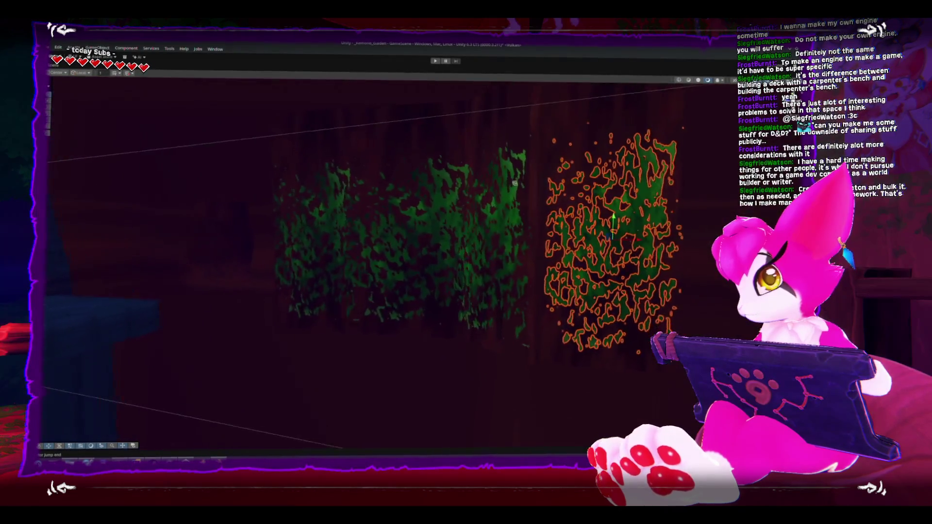
left_click(517, 219)
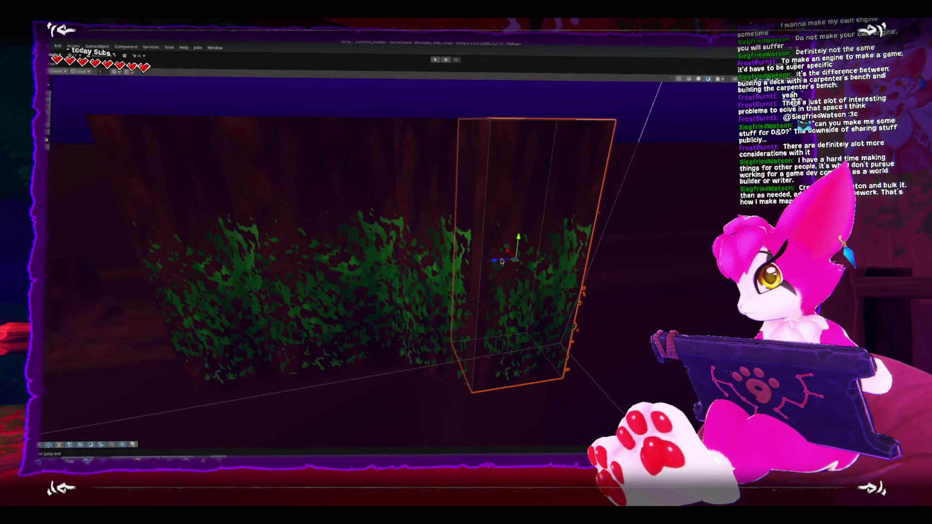
mouse_move(502, 261)
left_mouse_down()
mouse_move(482, 260)
mouse_move(536, 323)
mouse_move(566, 339)
mouse_move(449, 342)
mouse_move(552, 289)
left_mouse_up()
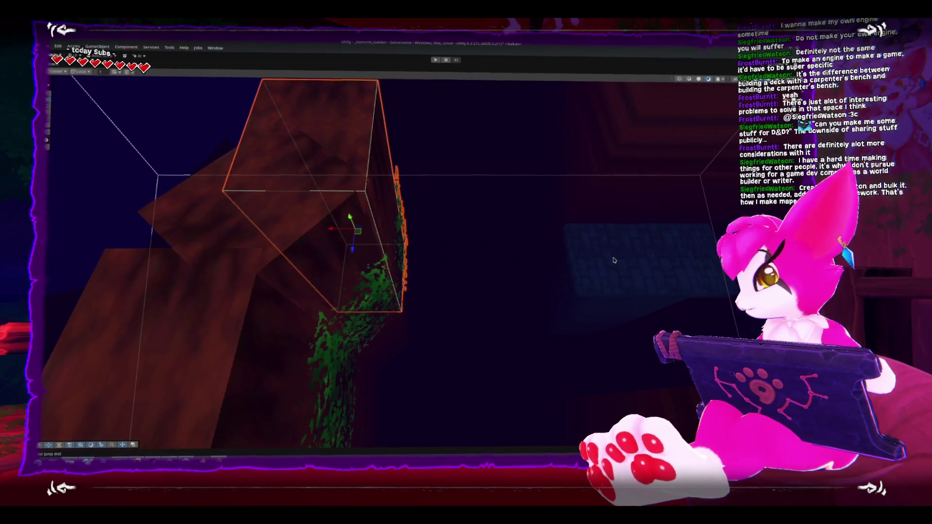
mouse_move(614, 260)
left_mouse_down()
mouse_move(343, 302)
mouse_move(377, 296)
mouse_move(409, 175)
mouse_move(529, 306)
mouse_move(447, 210)
mouse_move(330, 423)
left_mouse_up()
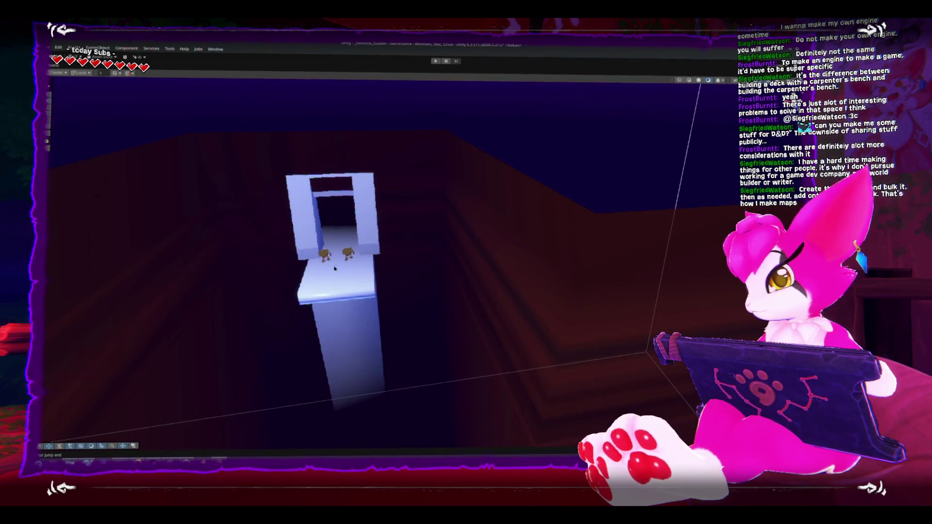
Restore the full layout, drop an asset onto the white tower, and frame the two skeletons.
key("shift+space")
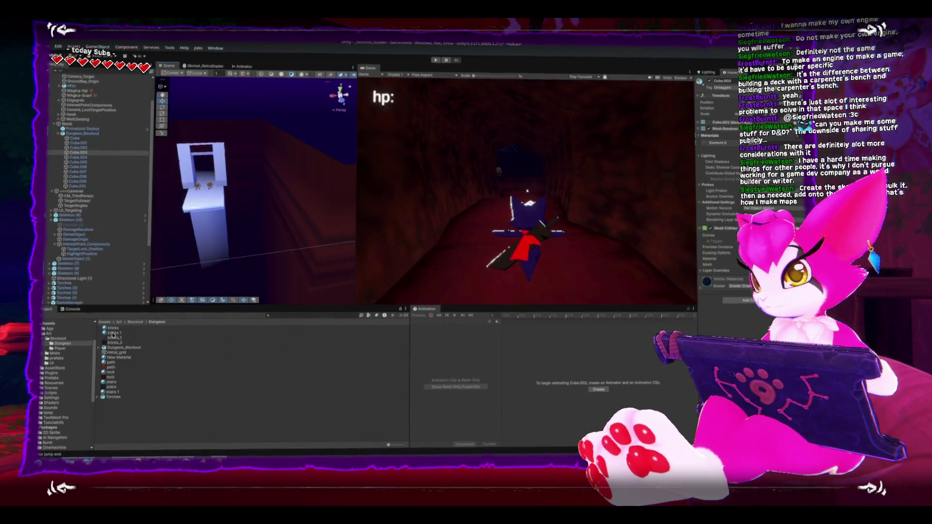
left_click_drag(189, 275, 212, 223)
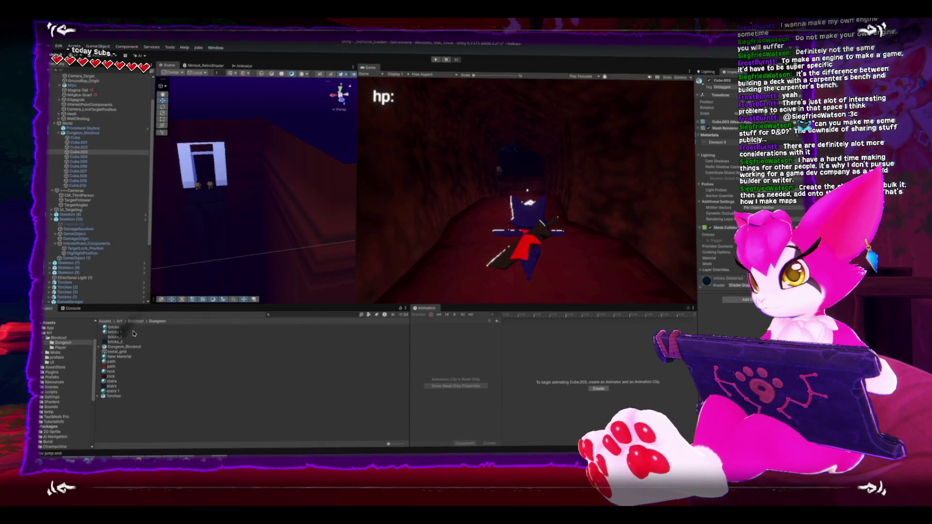
left_click_drag(155, 294, 210, 202)
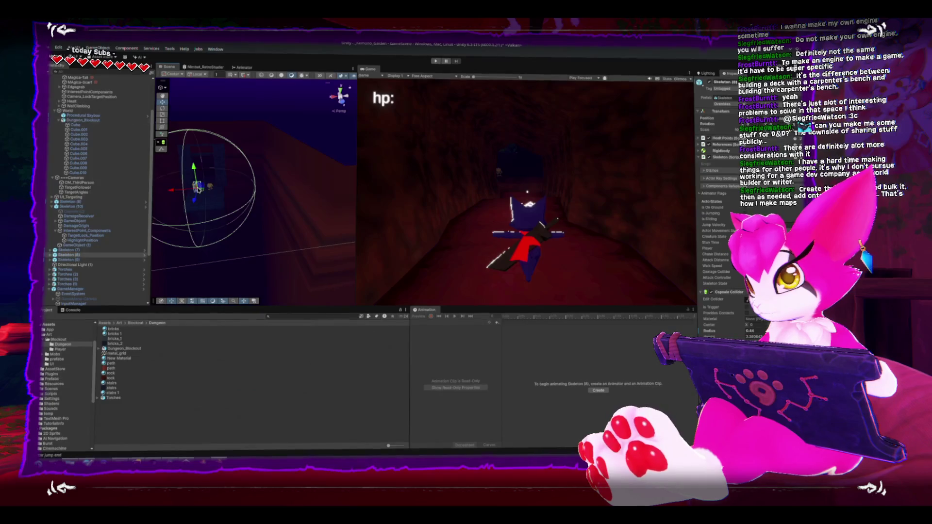
scroll(240, 199, "up", 5)
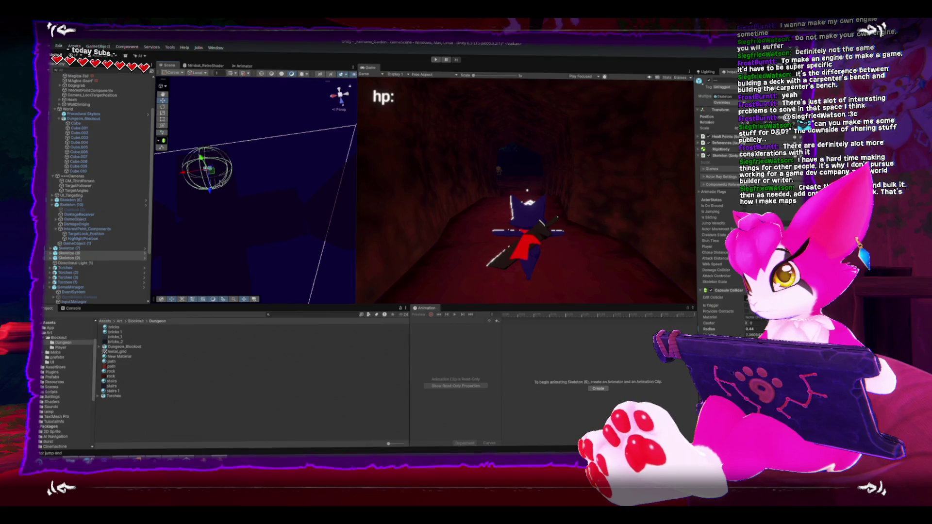
key("f")
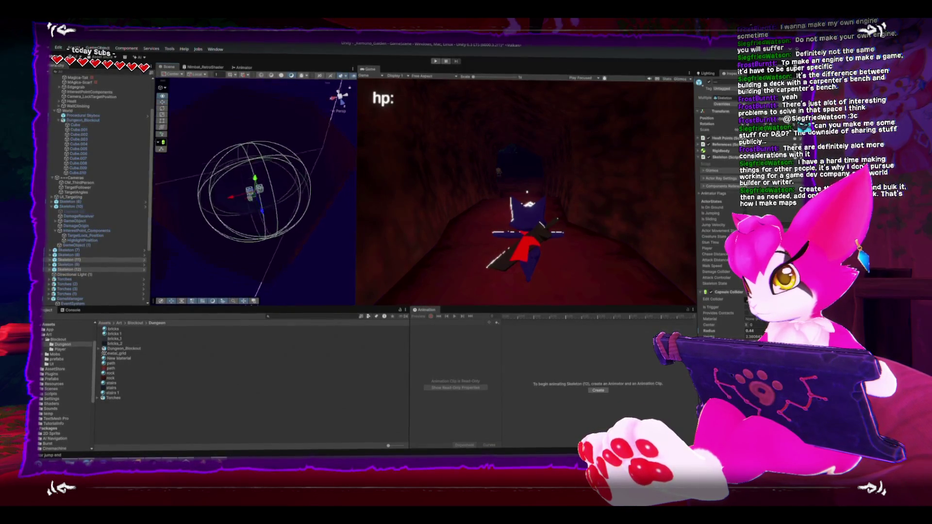
Duplicate the two selected skeletons with Ctrl+D and select the second copy to reposition it.
mouse_move(236, 226)
left_mouse_down()
mouse_move(311, 201)
mouse_move(242, 199)
mouse_move(234, 213)
left_mouse_up()
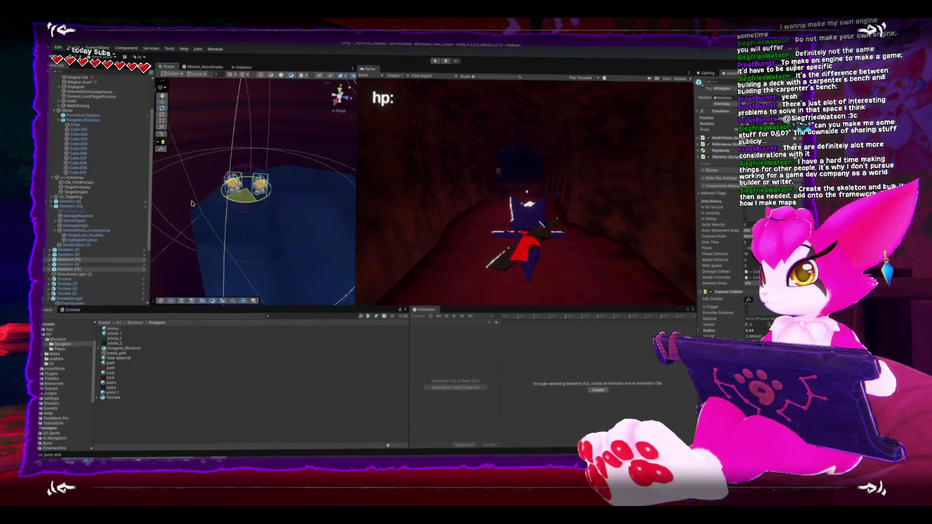
left_click_drag(292, 229, 210, 221)
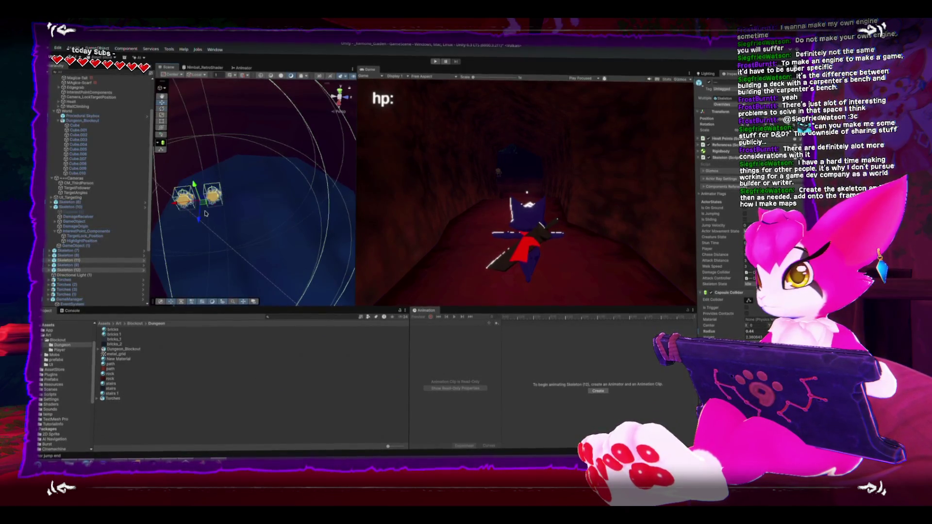
mouse_move(244, 192)
left_mouse_down()
mouse_move(229, 208)
mouse_move(205, 181)
left_mouse_up()
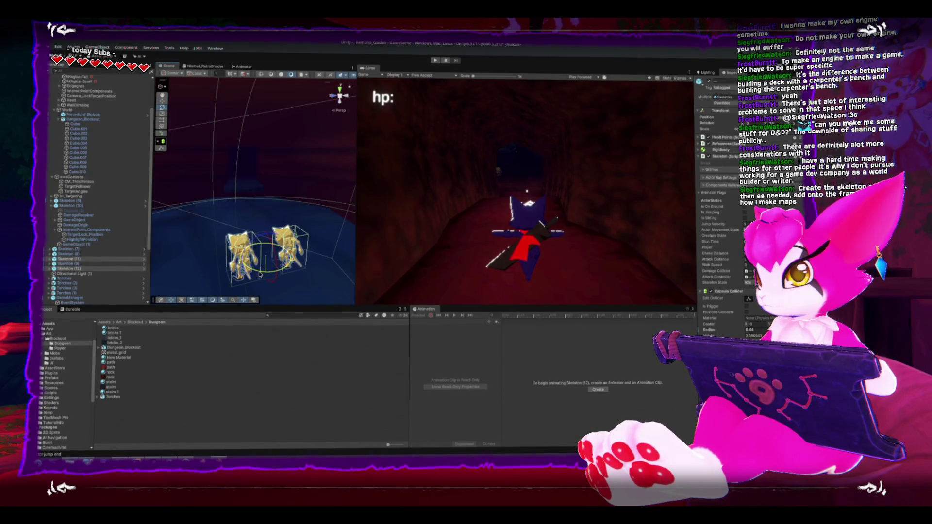
mouse_move(259, 275)
left_mouse_down()
mouse_move(267, 258)
mouse_move(299, 256)
mouse_move(292, 226)
mouse_move(257, 184)
mouse_move(275, 211)
left_mouse_up()
key("ctrl+d")
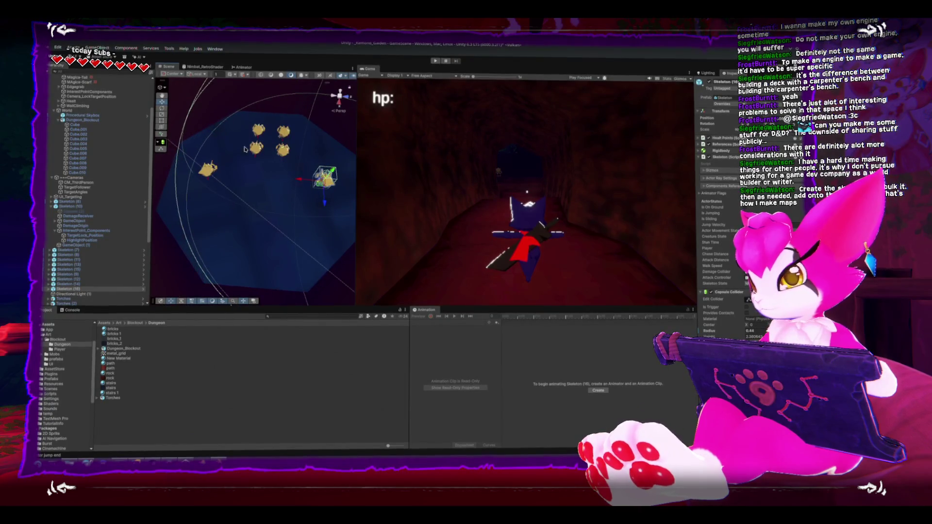
left_click(290, 161)
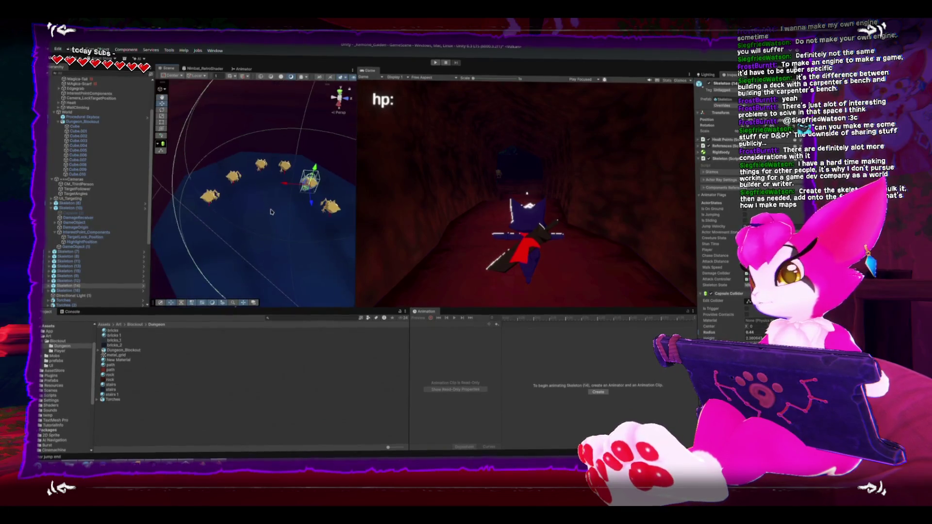
key("shift+space")
Turn the Scene view to the moss-covered wall, select it, and un-maximize the Scene view.
scroll(424, 227, "down", 10)
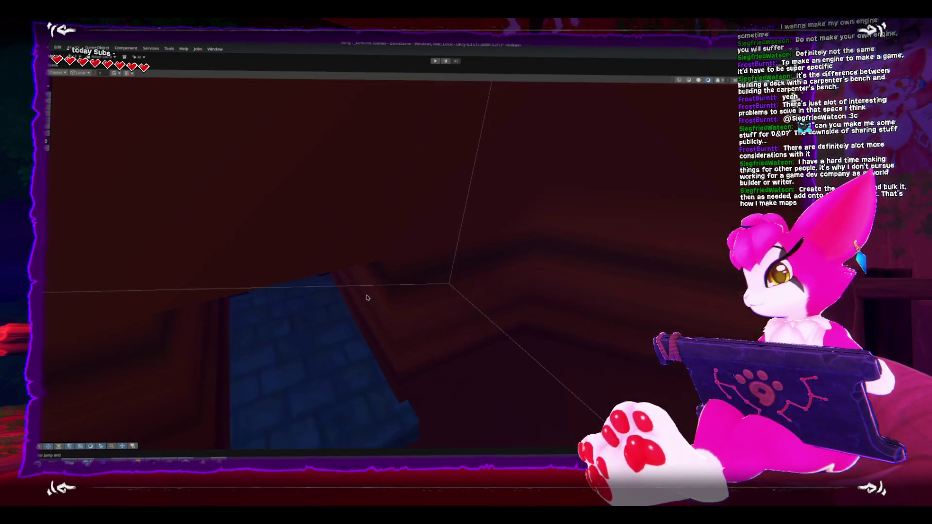
scroll(309, 195, "up", 10)
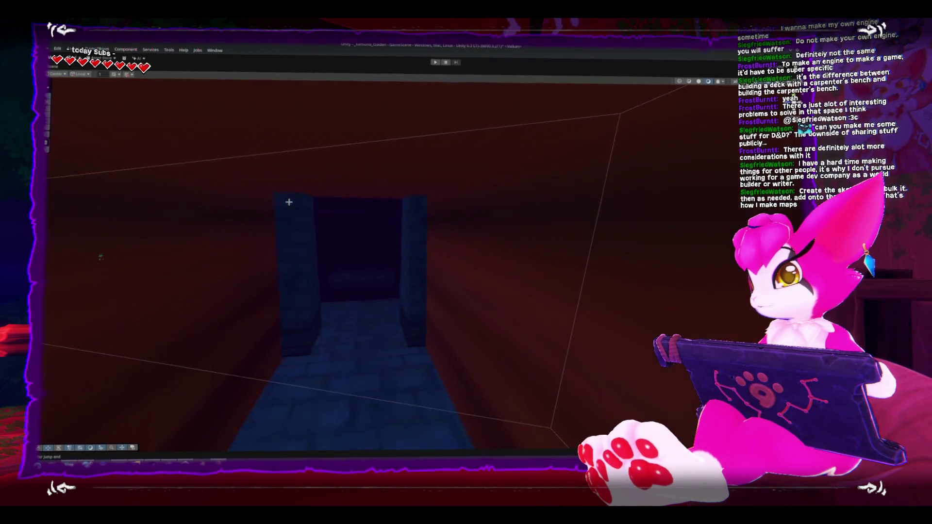
scroll(275, 199, "up", 10)
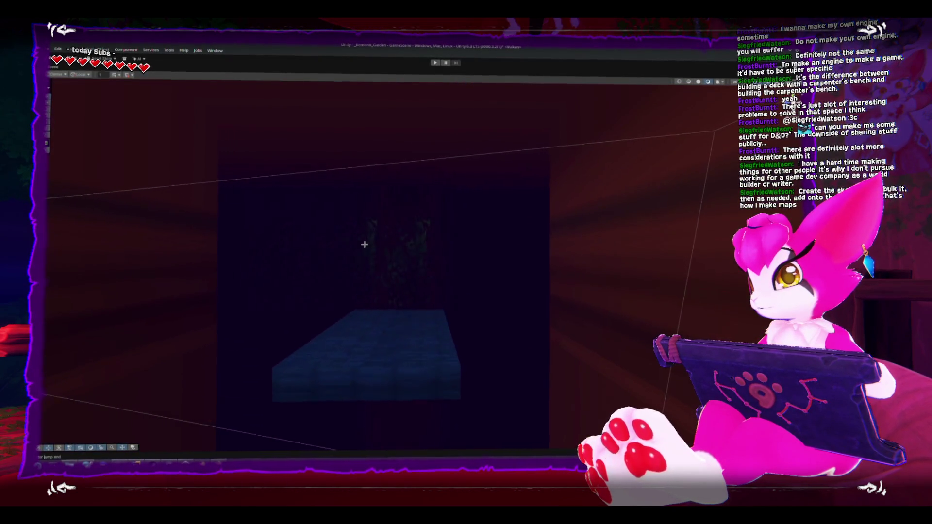
scroll(325, 278, "down", 5)
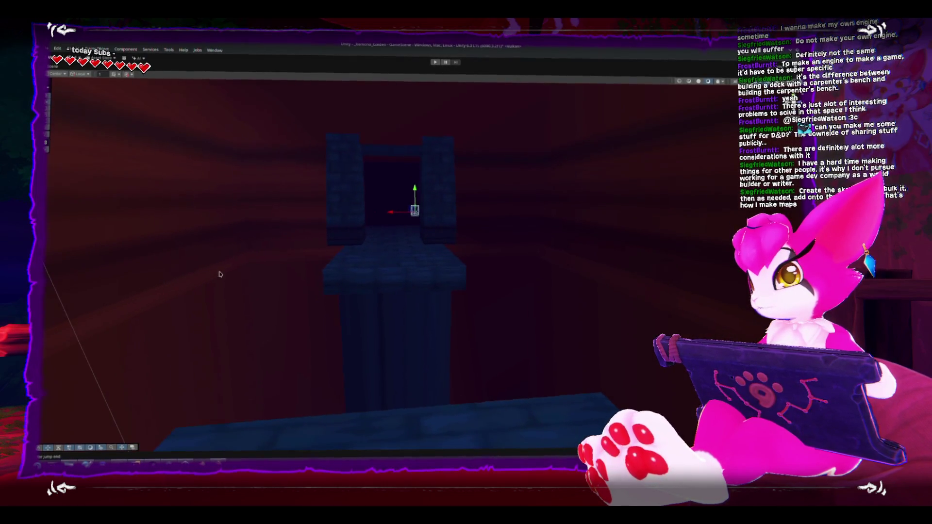
mouse_move(189, 280)
left_mouse_down()
mouse_move(518, 266)
mouse_move(458, 254)
mouse_move(594, 266)
mouse_move(612, 253)
left_mouse_up()
left_click(613, 253)
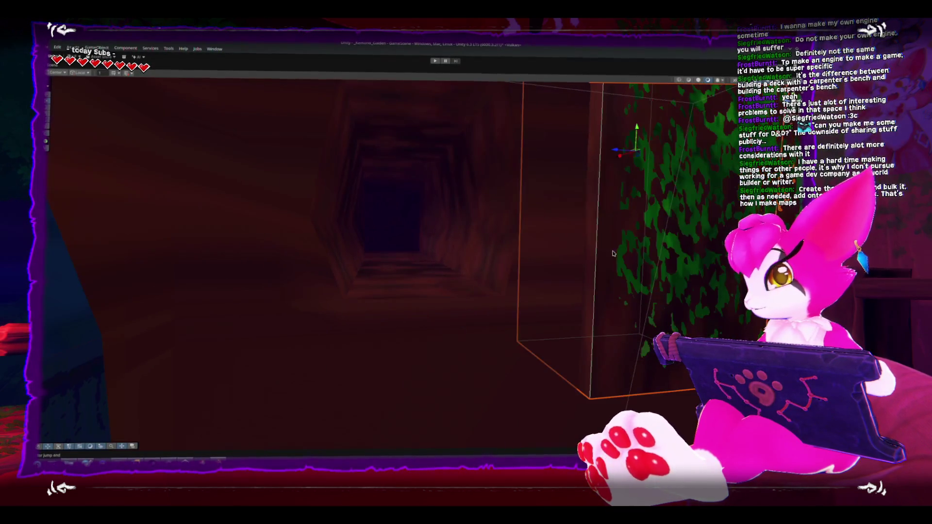
key("shift+space")
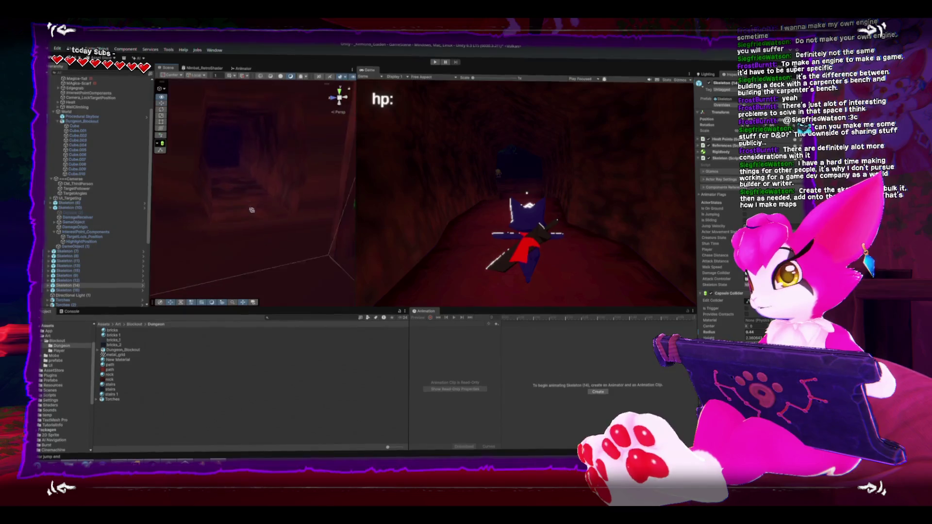
Select and frame the climbSurface (6) box in the Scene view.
key("f")
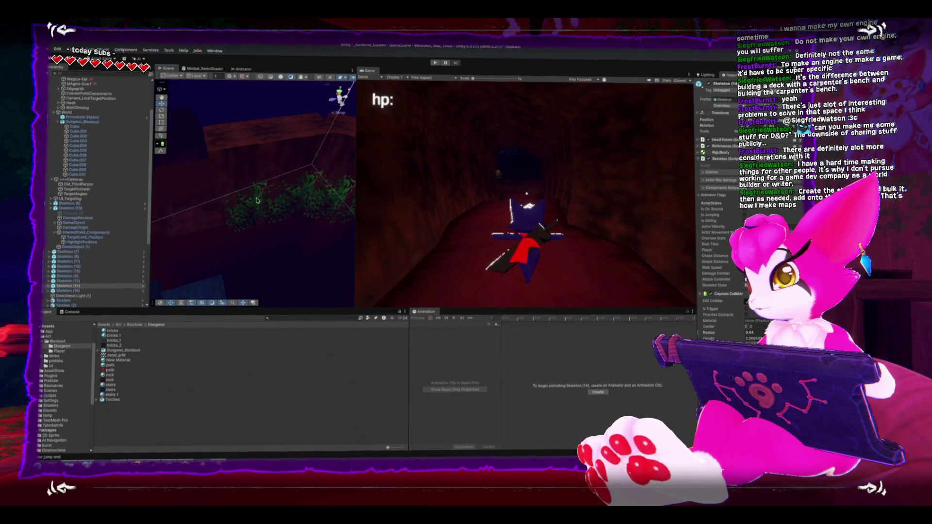
left_click(257, 200)
left_click(257, 200)
key("f")
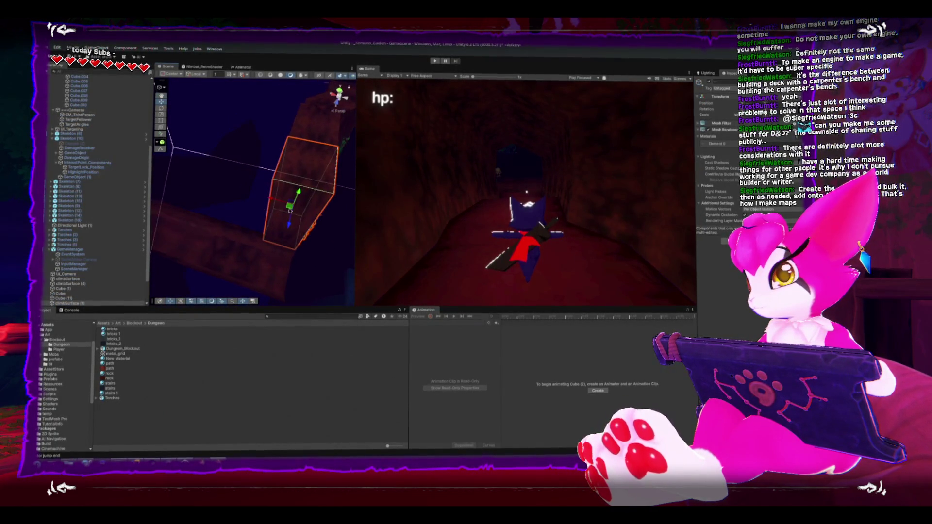
left_click(279, 203)
key("f")
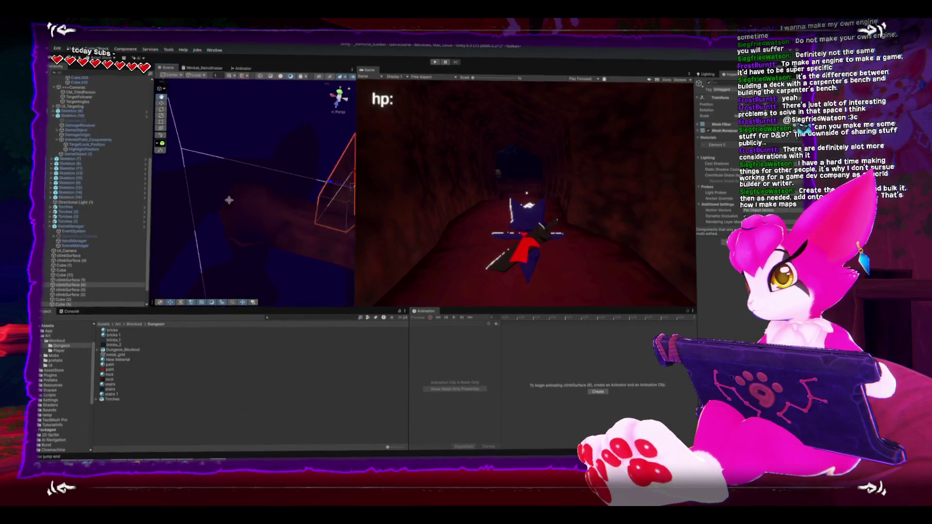
Rotate climbSurface (6) about its vertical axis, deselect it, and enter Play mode.
left_click_drag(301, 213, 215, 194)
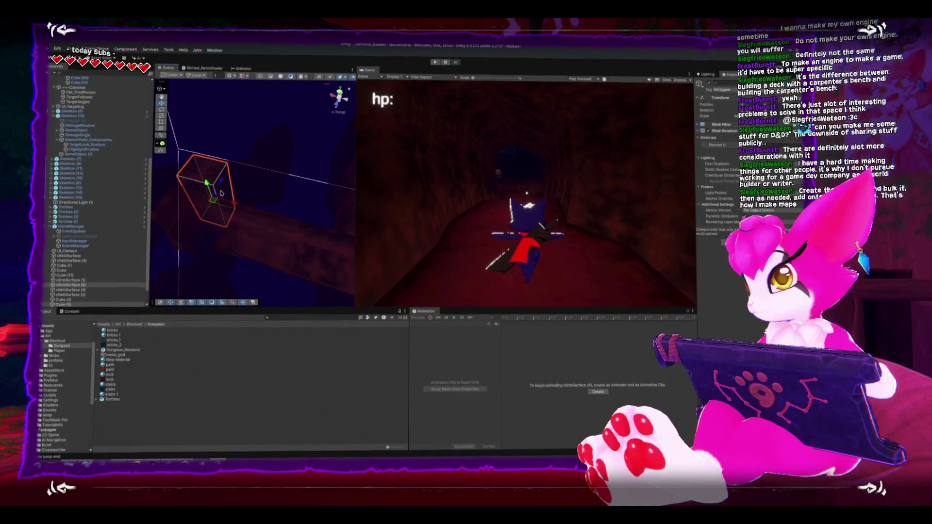
left_click(216, 194)
left_click(435, 63)
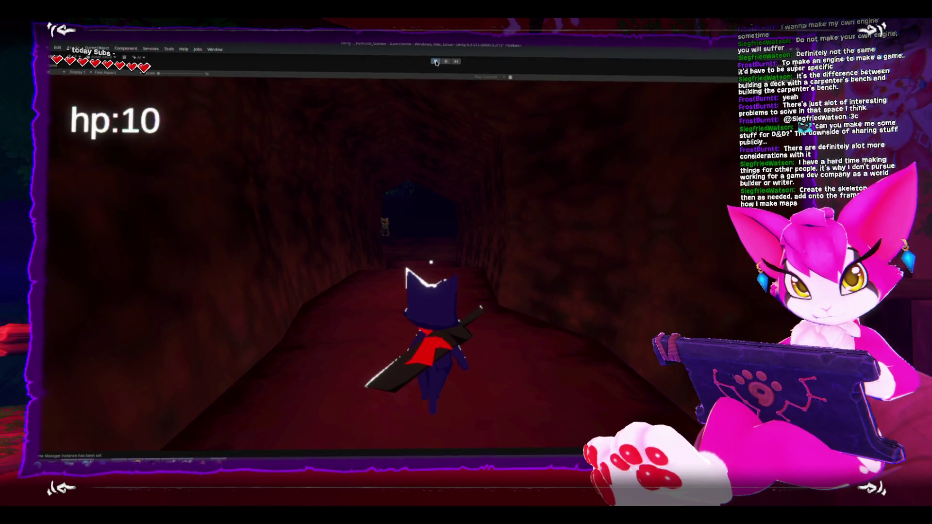
Run the character down the tunnel, strike a skeleton, and continue into the plant-filled room.
key("w")
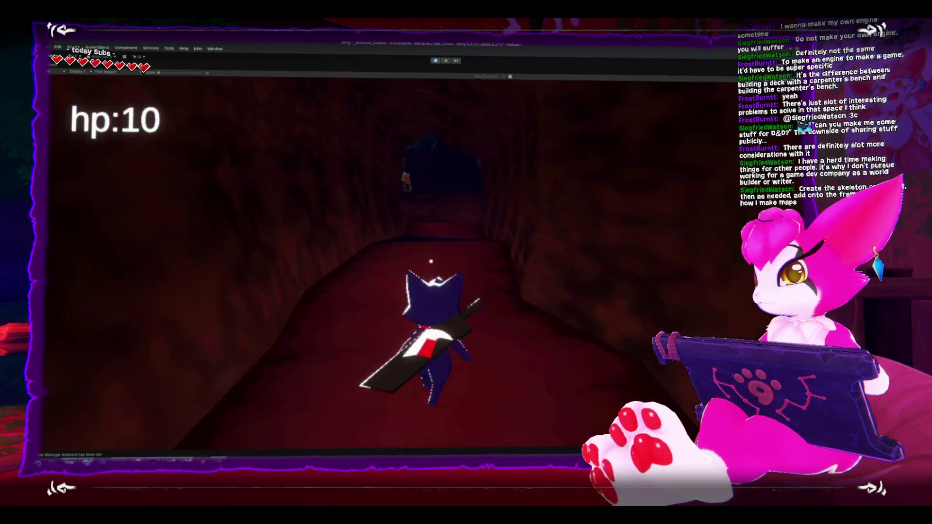
key("w")
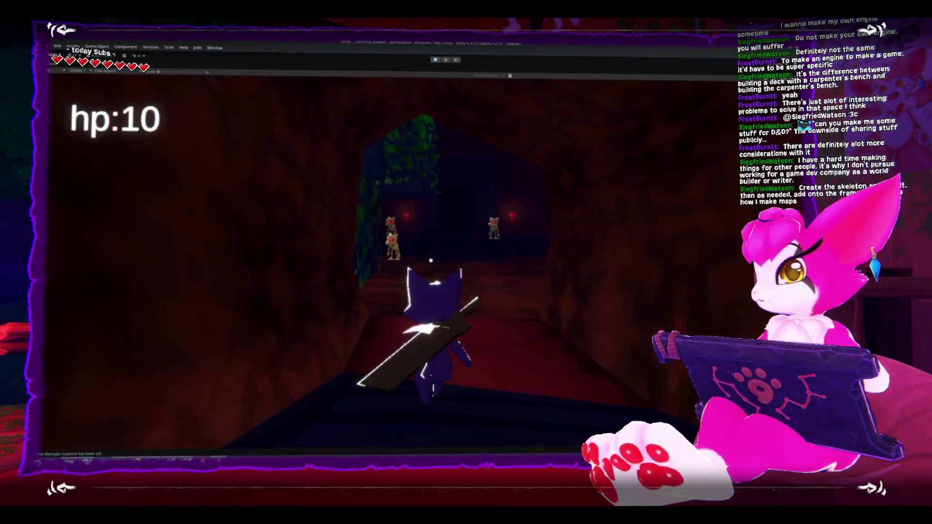
key("w")
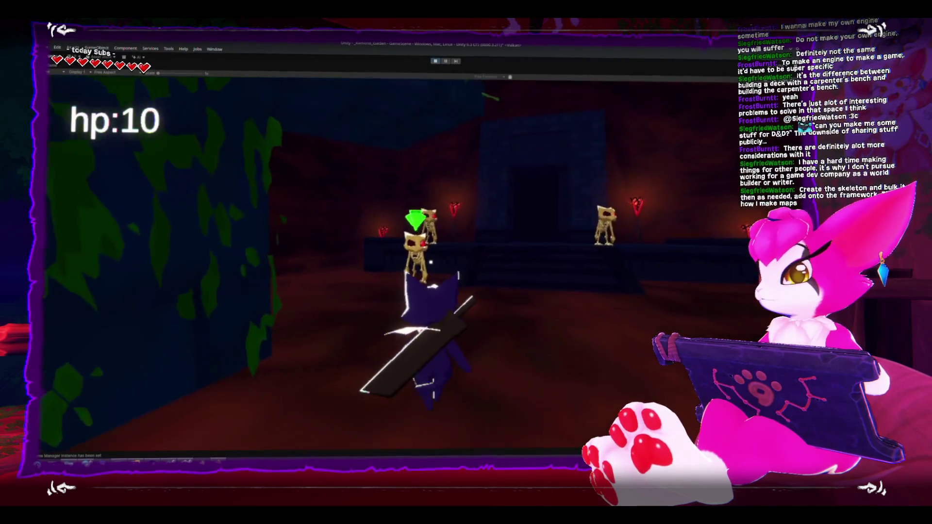
key("w")
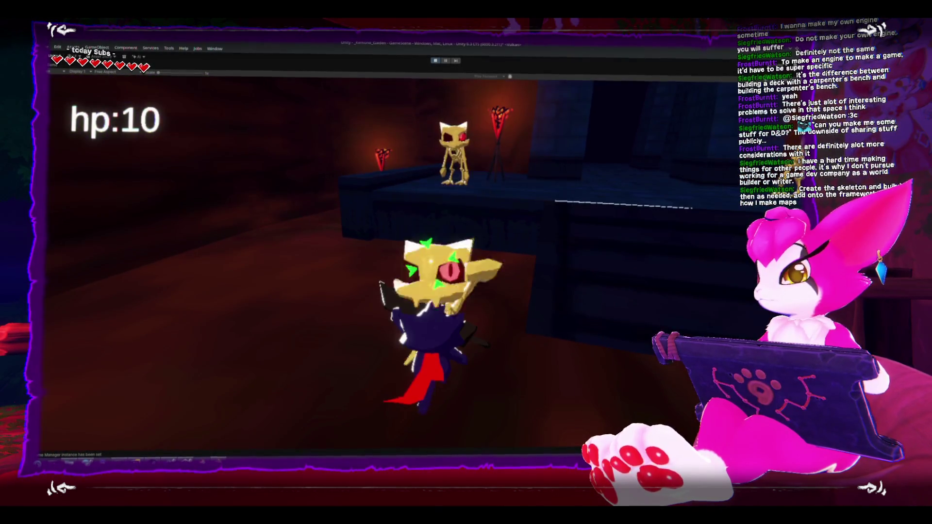
key("w")
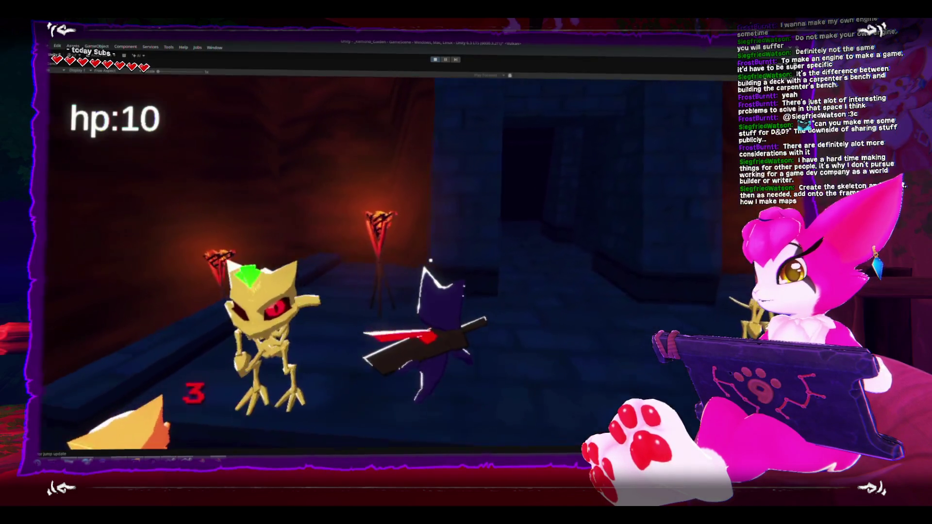
key("w")
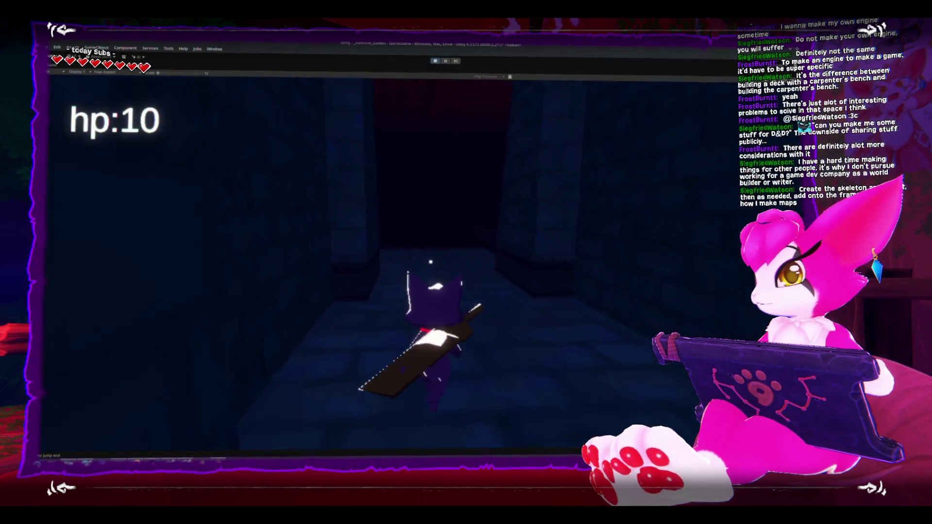
key("w")
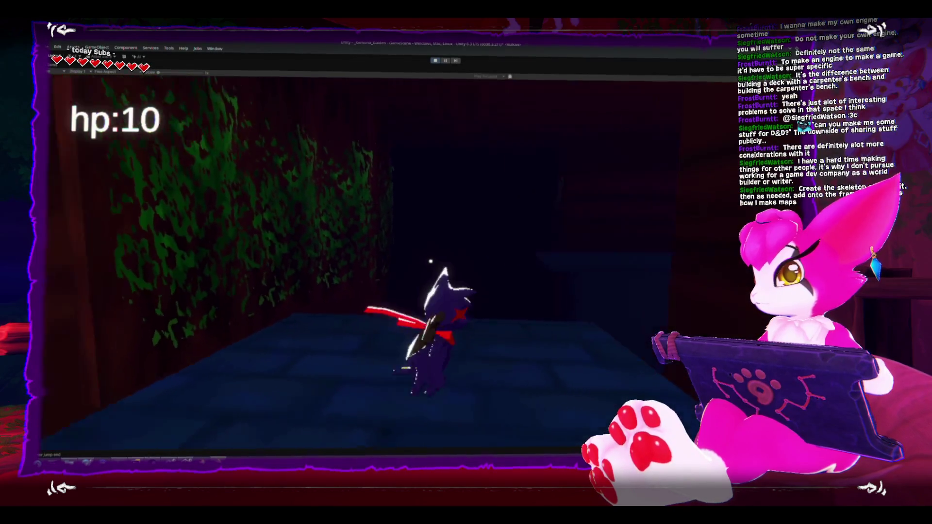
Walk along the moss wall, turning to look along it toward the dark area.
key("w")
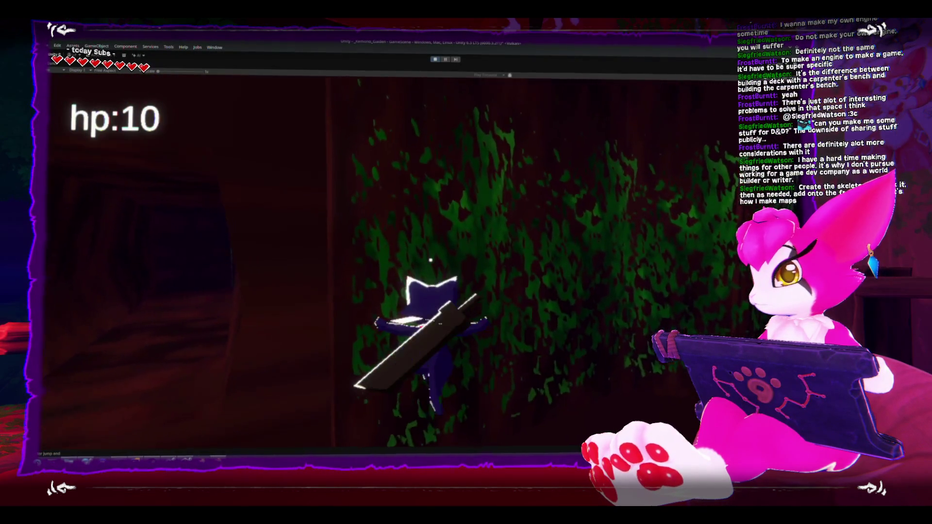
key("w")
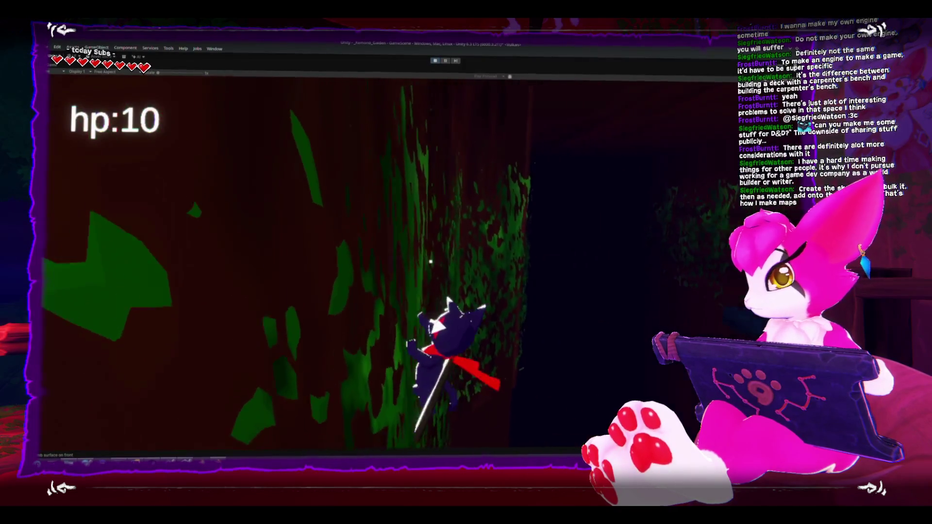
key("w")
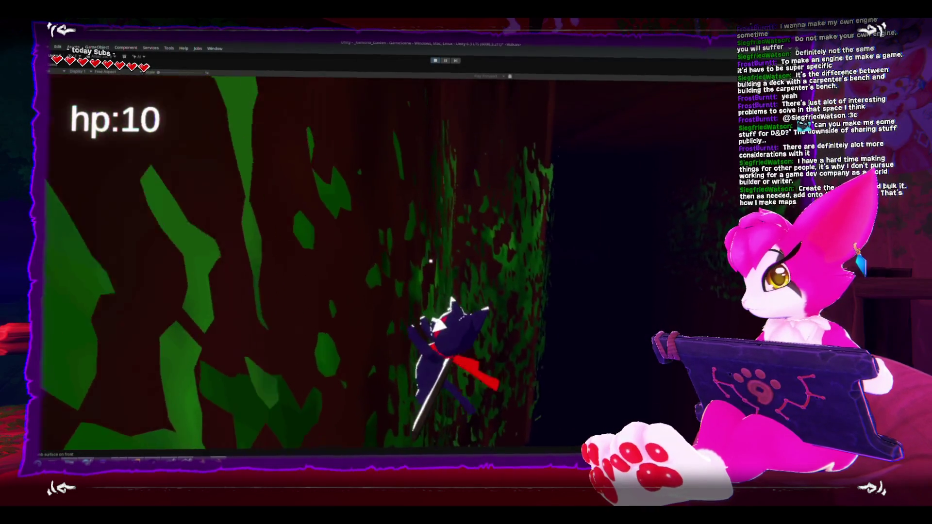
key("w")
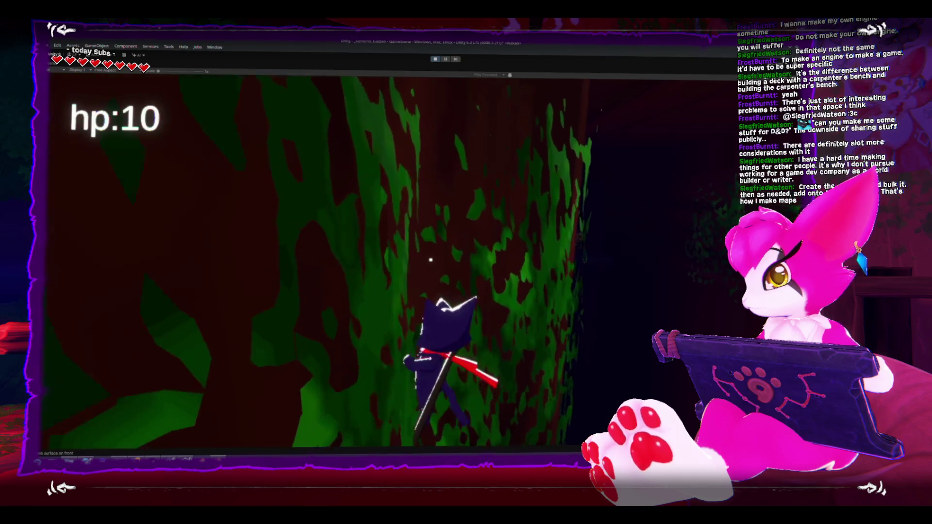
key("w")
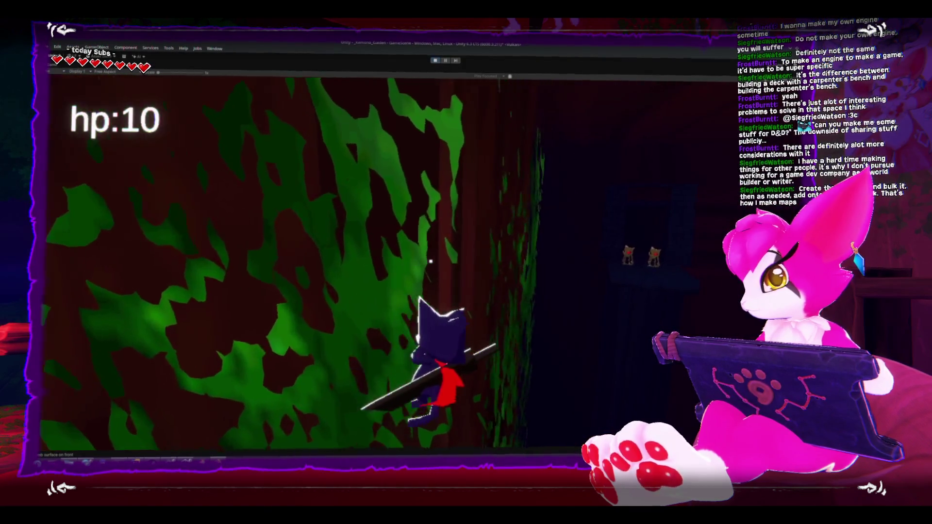
key("w")
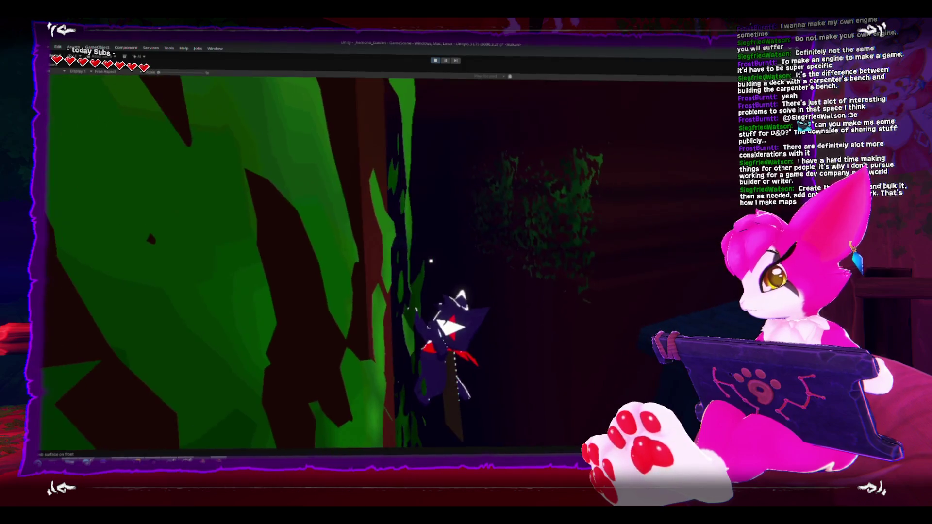
Follow the blue stone path past the dark throne, jump onto the skeleton platform, and slash.
key("w")
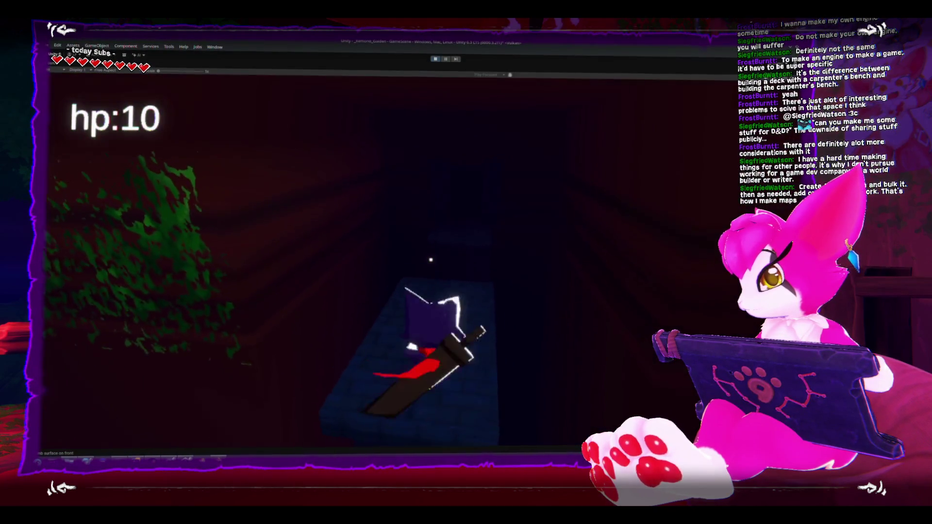
key("w")
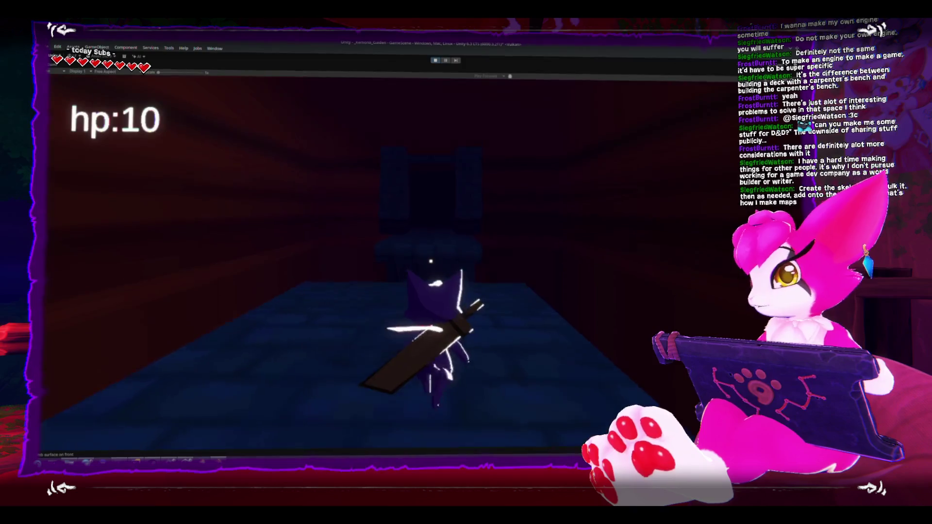
key("w")
key("w")
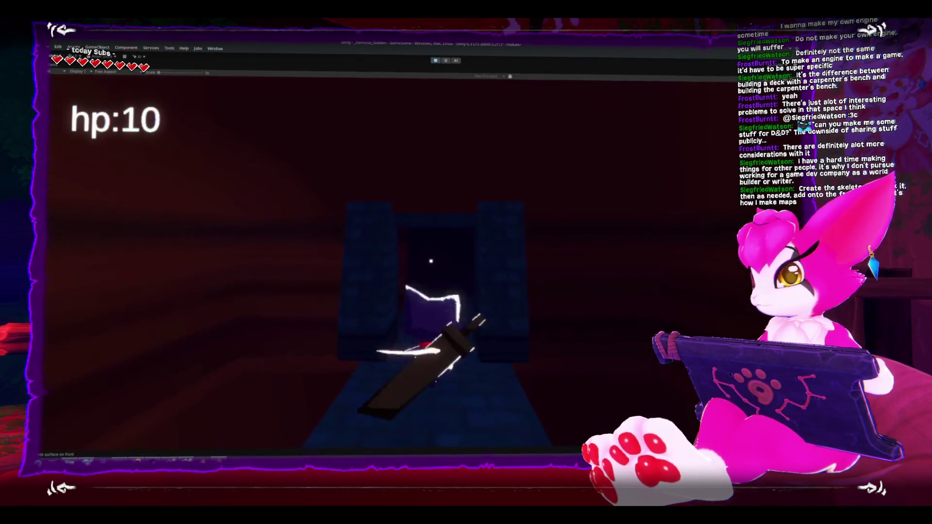
key("w")
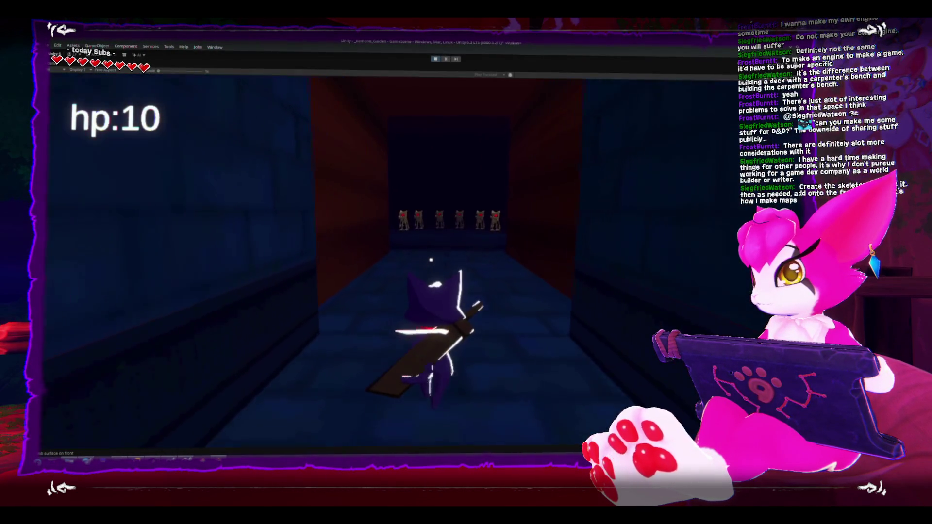
key("w")
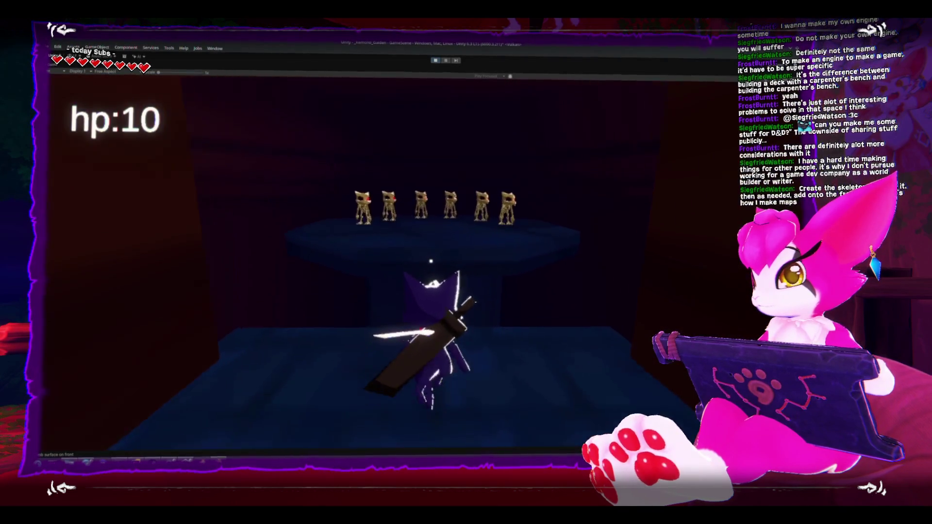
key("w")
key("space")
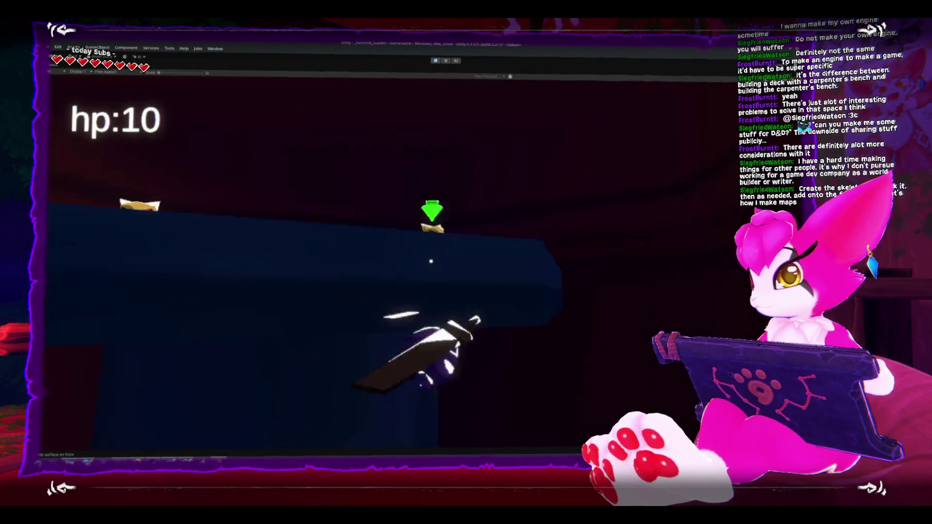
key("w")
key("j")
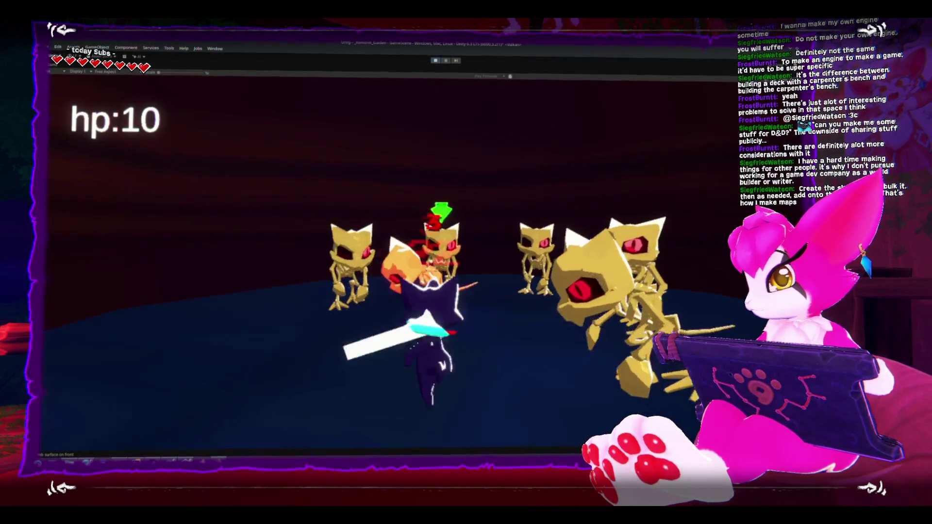
Slash the crowd of skeletons with five sword swings until they fall.
key("j")
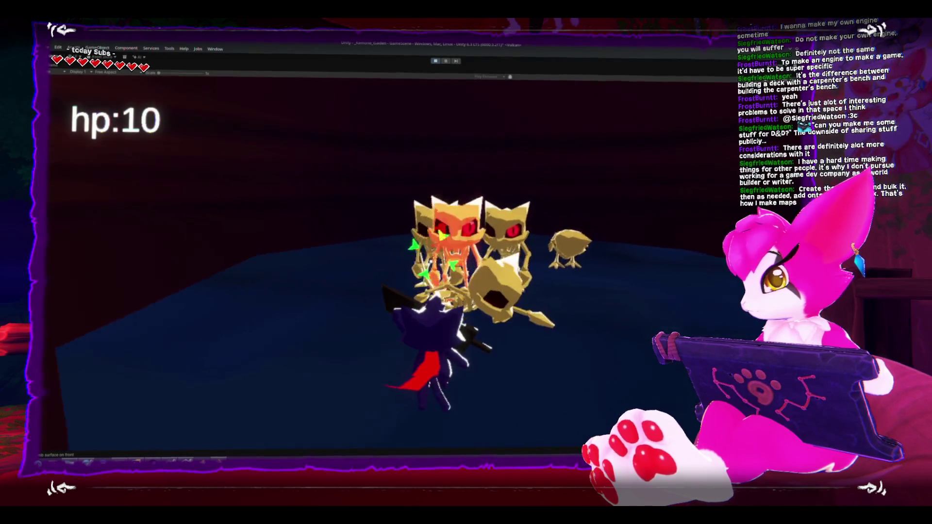
key("j")
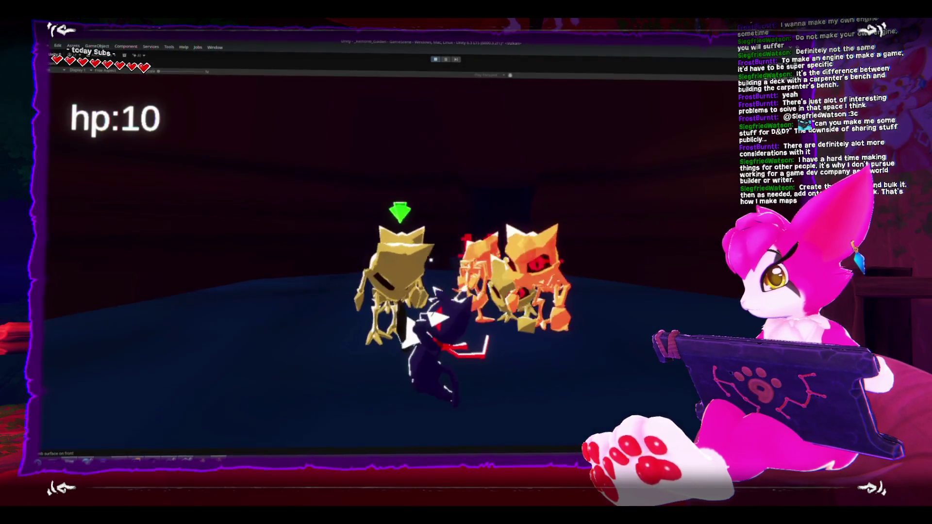
key("j")
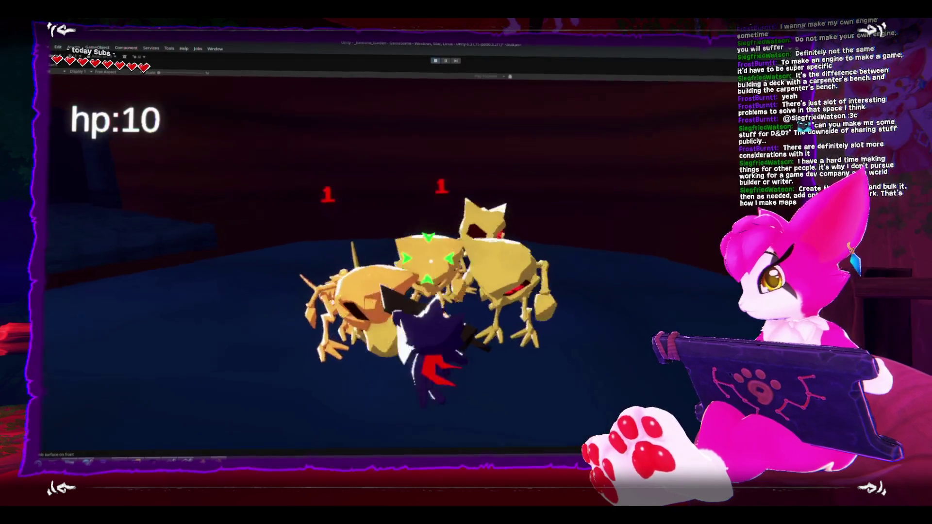
key("j")
key("j")
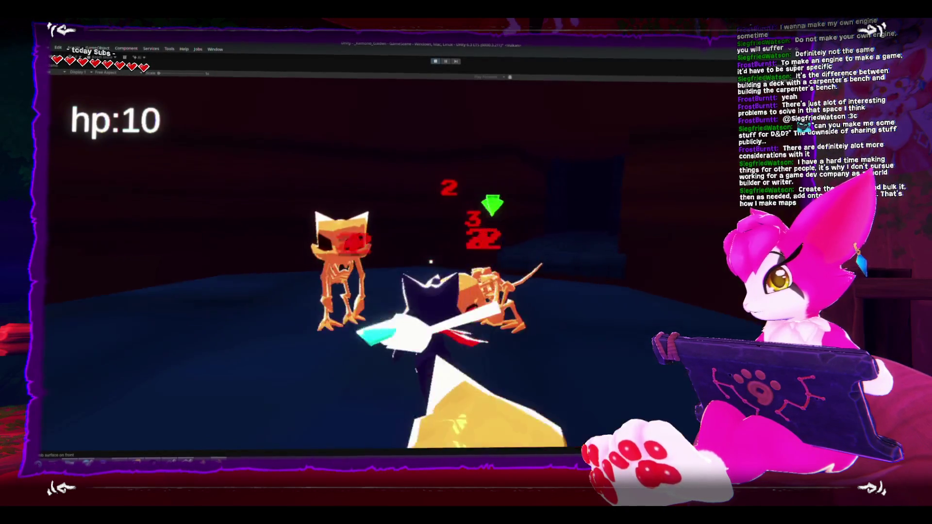
key("j")
key("j")
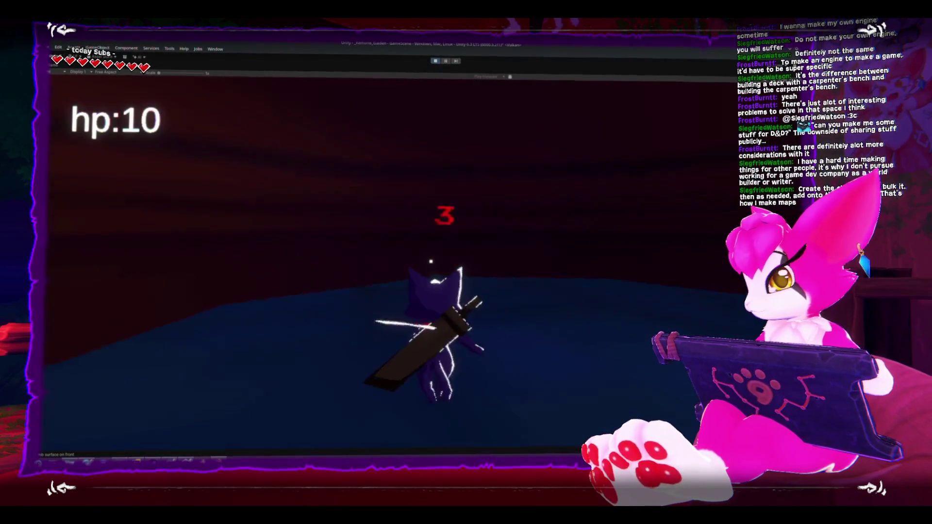
Climb onto the ledge and cross the round blue platform, turning toward the dark structure.
key("j")
key("w")
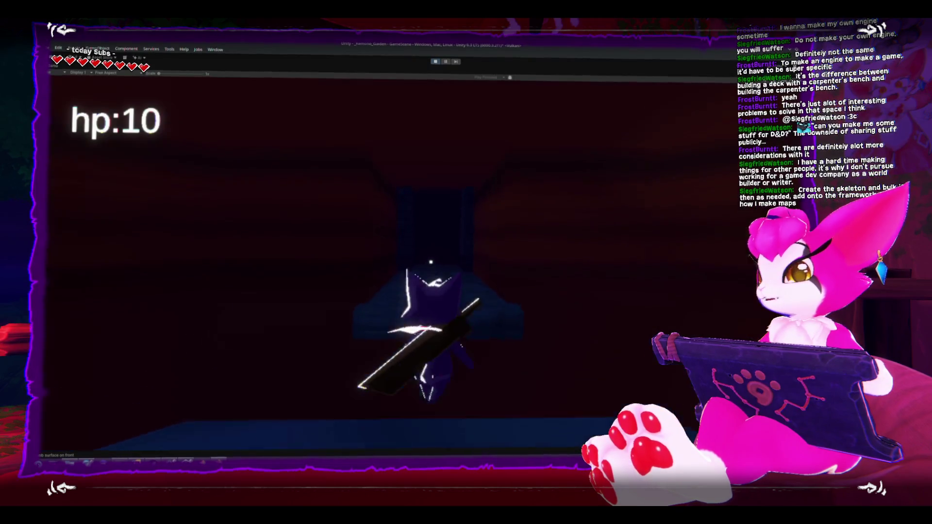
key("space")
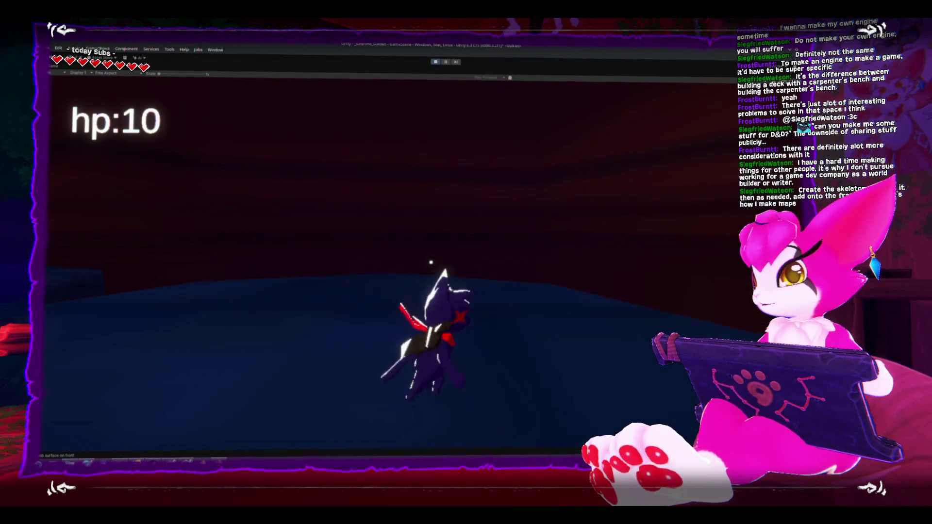
key("w")
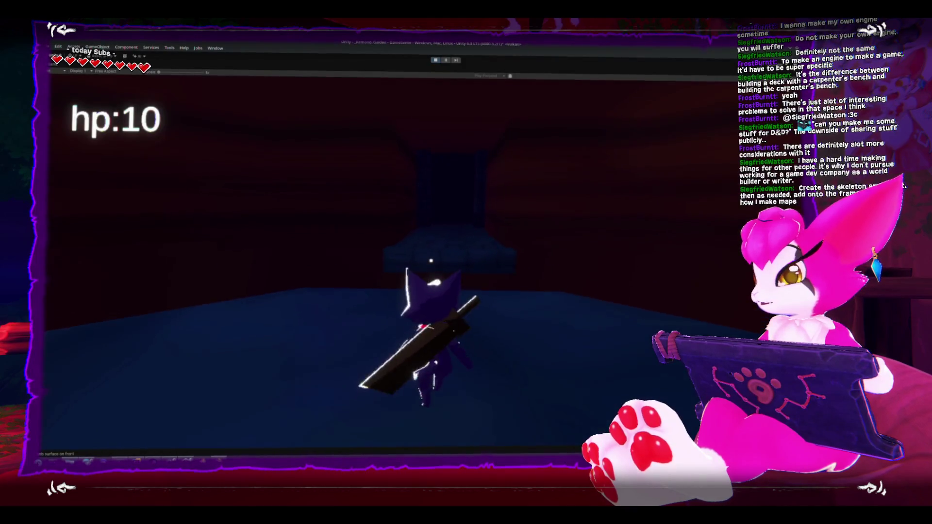
key("a")
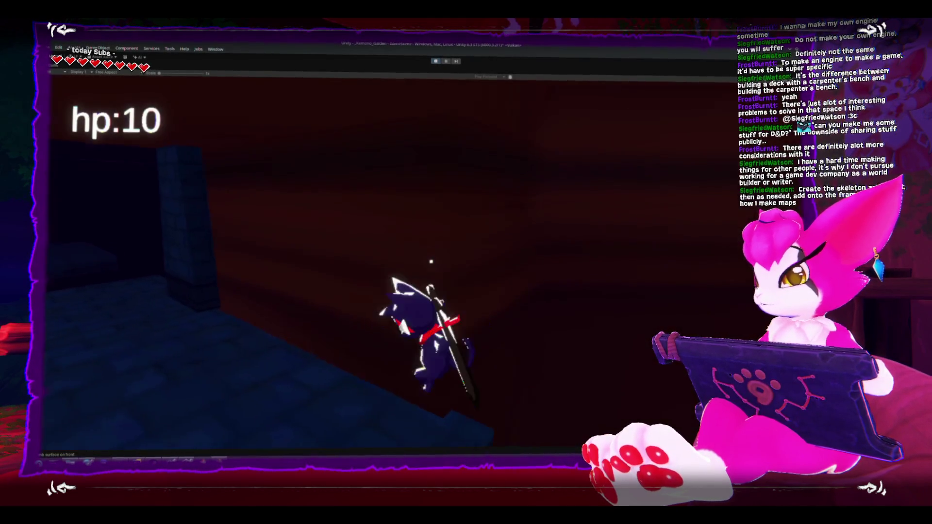
key("w")
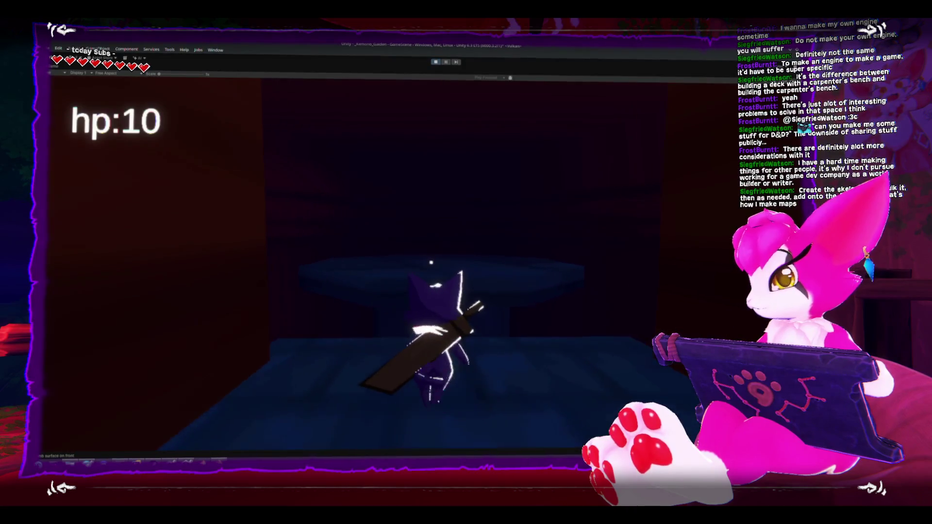
key("a")
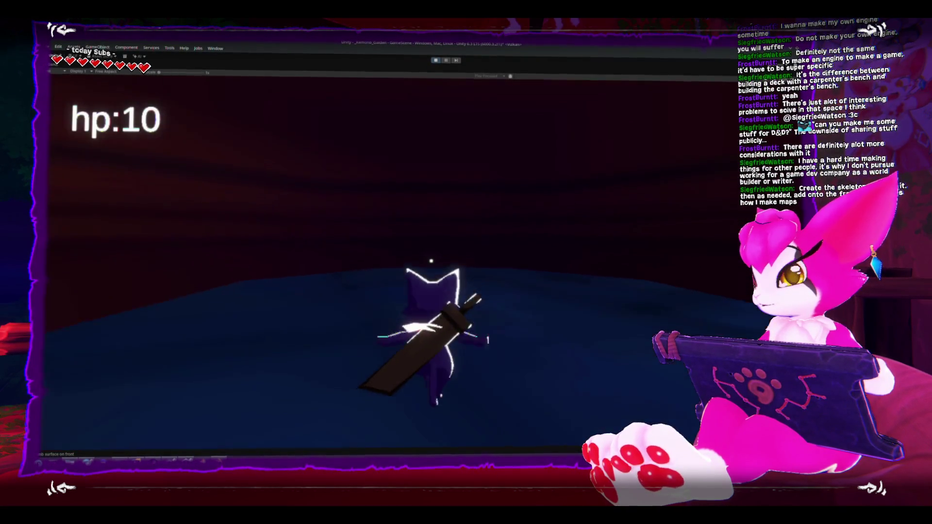
key("a")
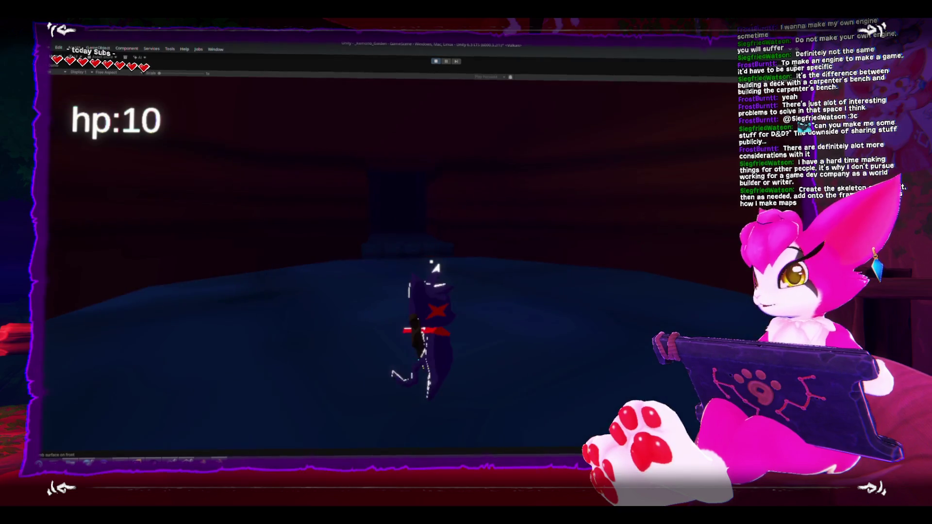
Walk the narrow walkway through the dark doorway and climb the green vine toward the skeletons.
key("w")
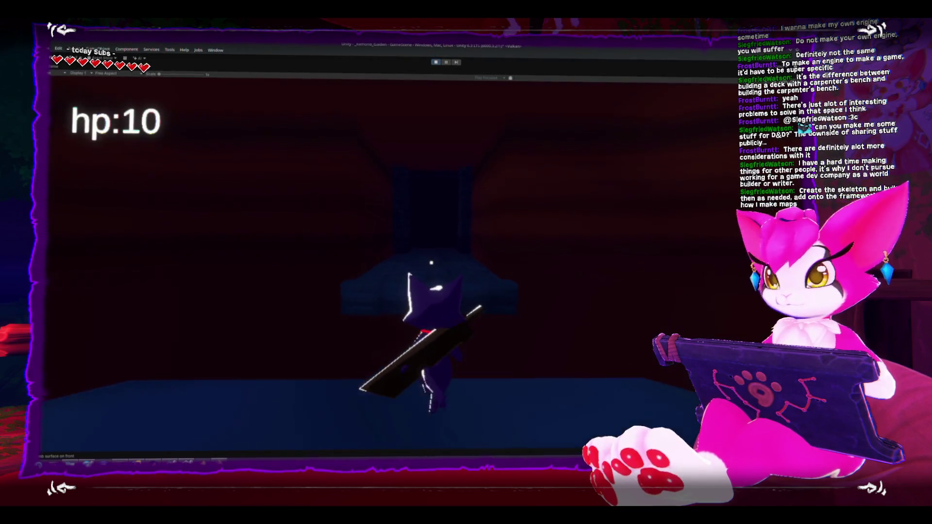
key("s")
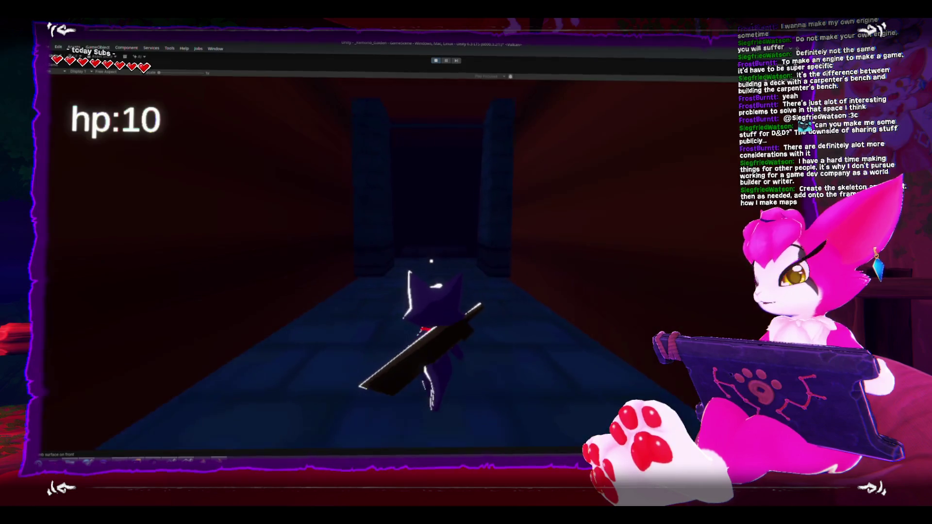
key("w")
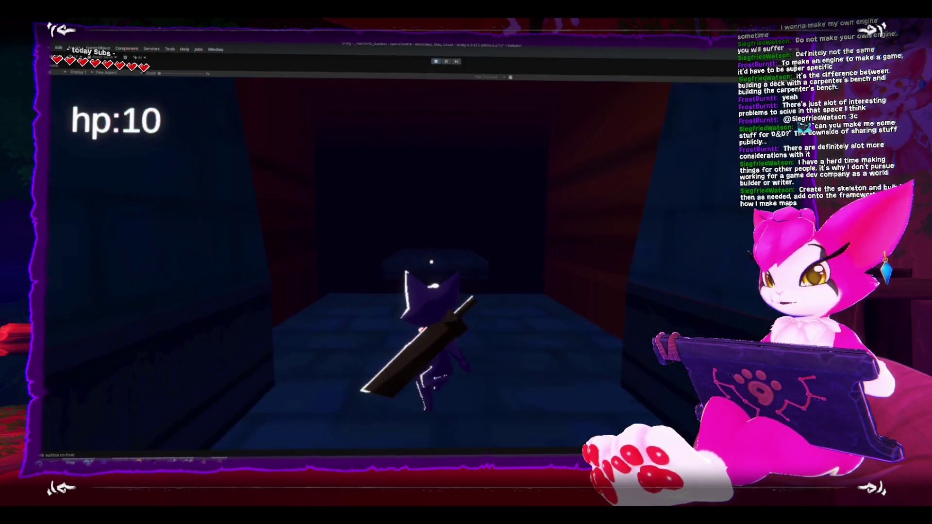
key("w")
key("w")
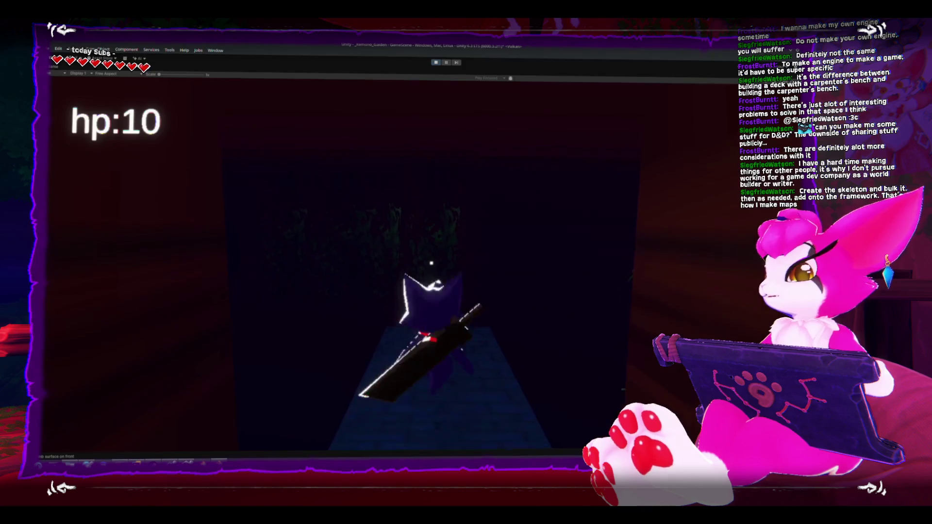
key("w")
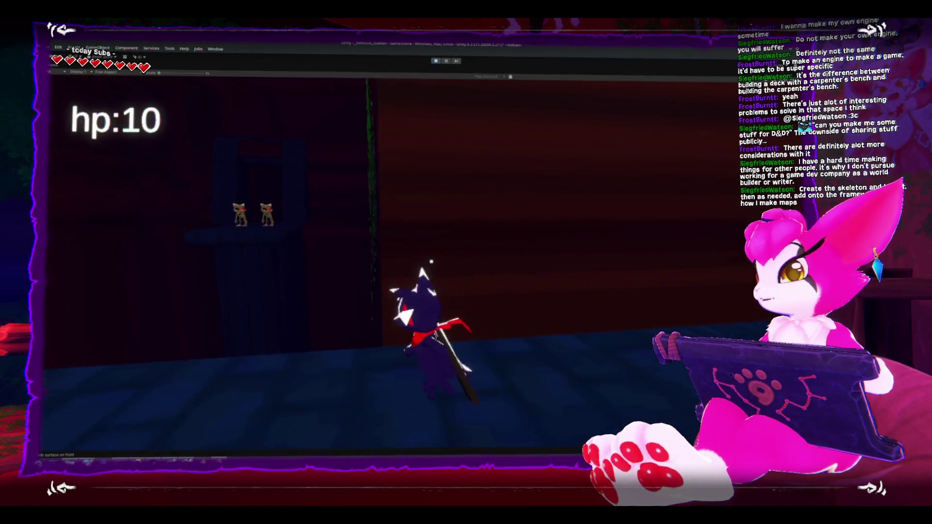
key("w")
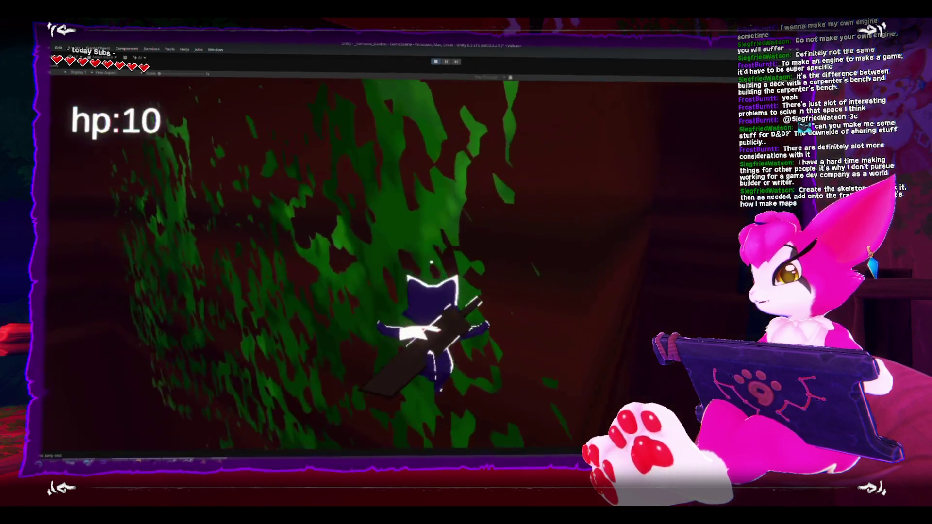
key("w")
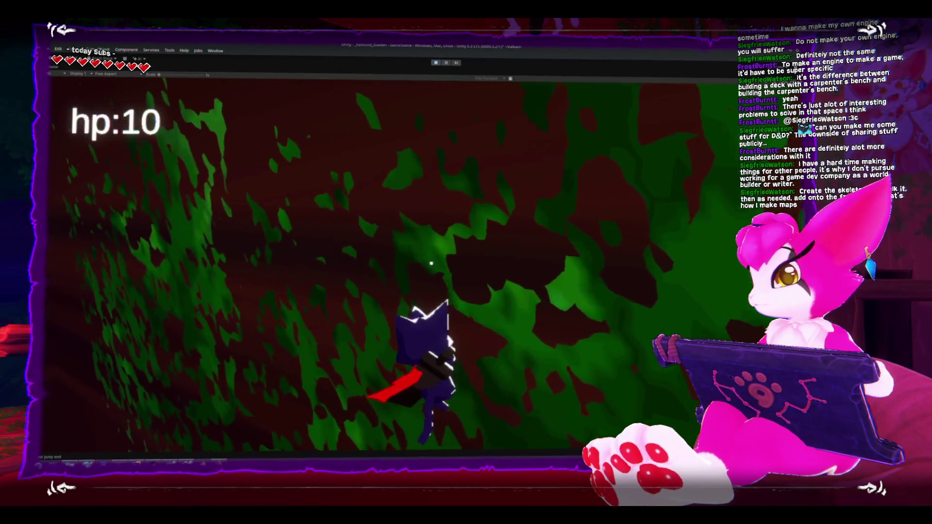
key("w")
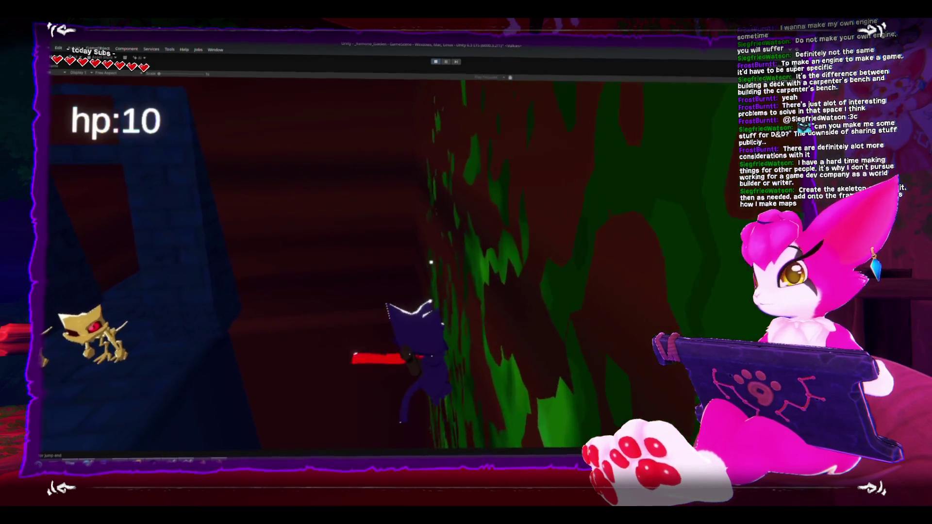
Step onto the platform, attack the two skeletons, then chase and hit the golden skeleton.
key("space")
key("w")
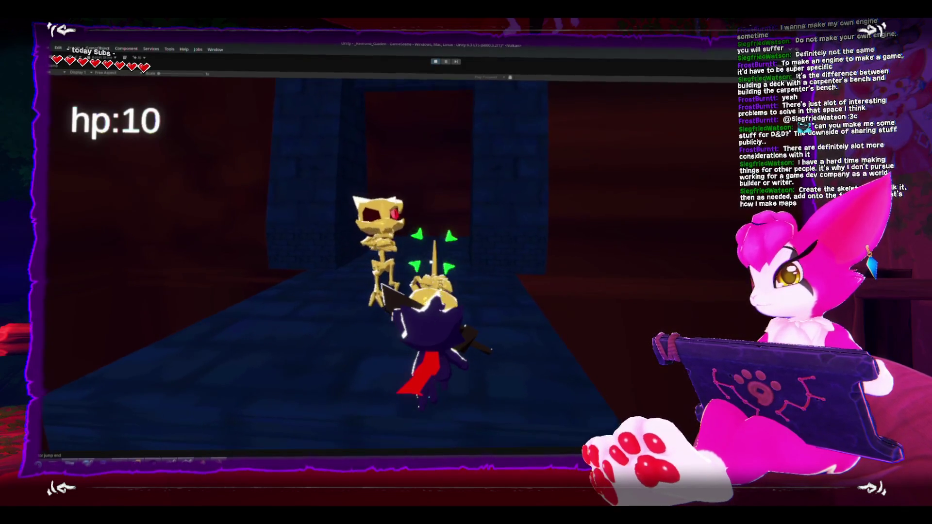
key("j")
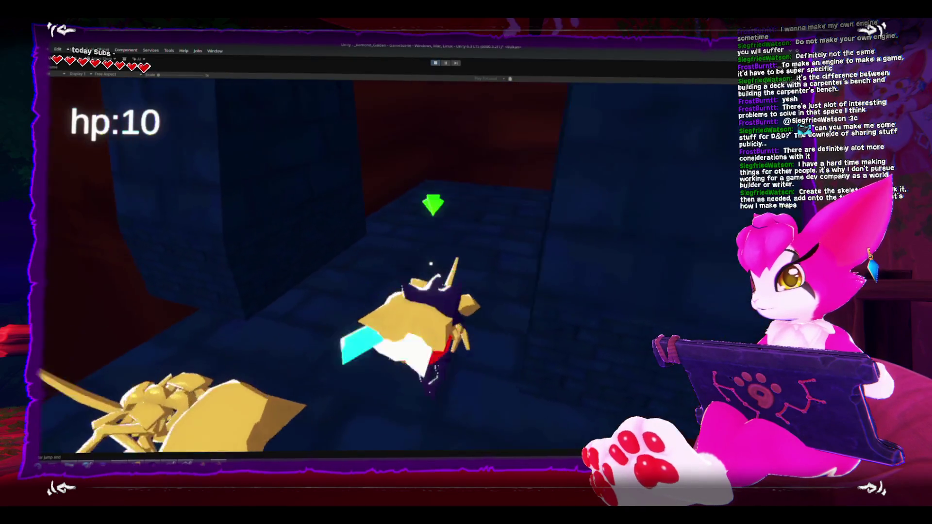
key("j")
key("w")
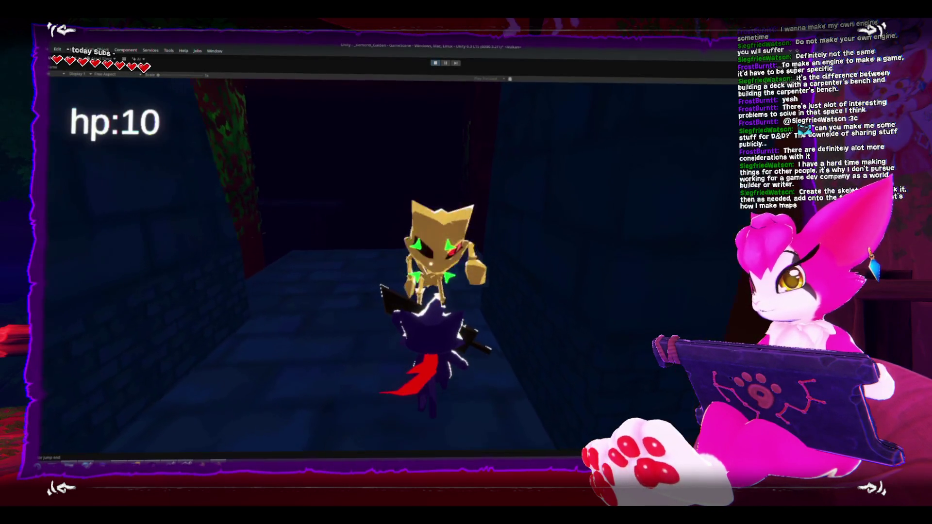
key("j")
key("j")
key("j")
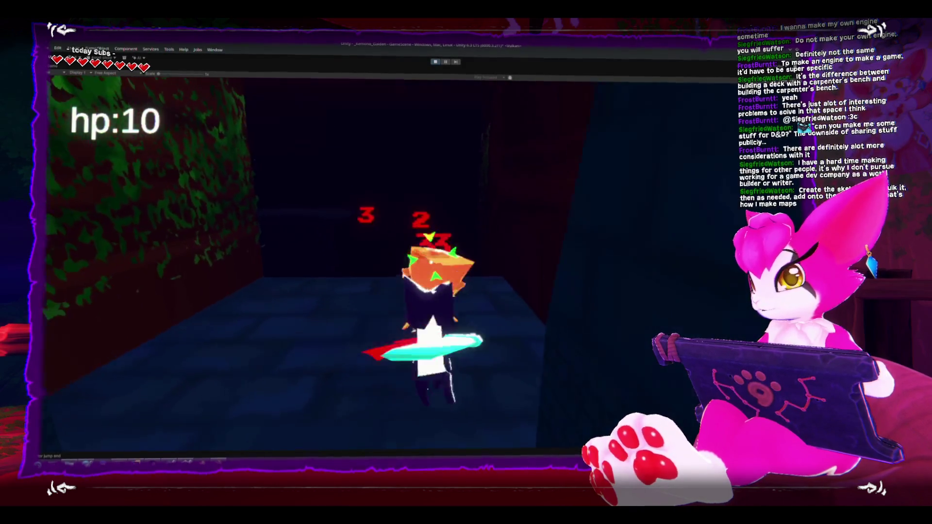
key("w")
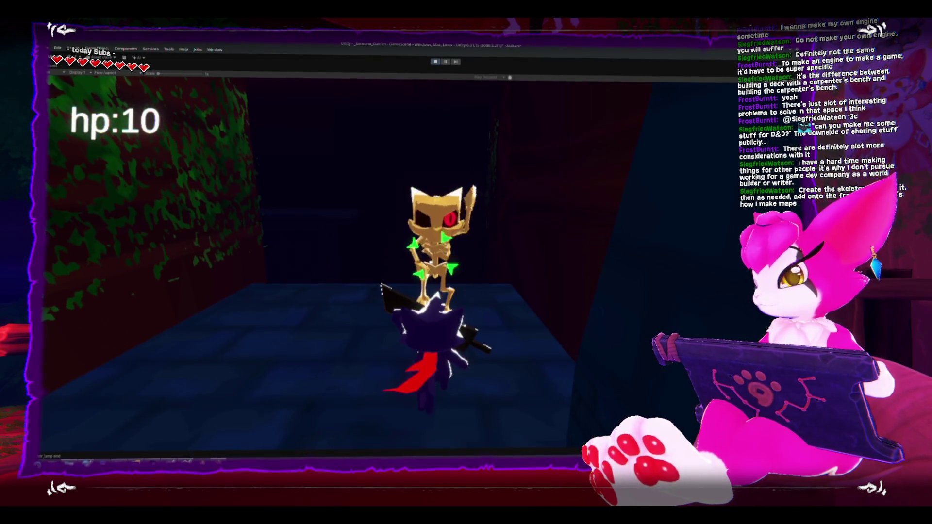
Swing the sword repeatedly at the mossy wall, turning away and back.
key("w")
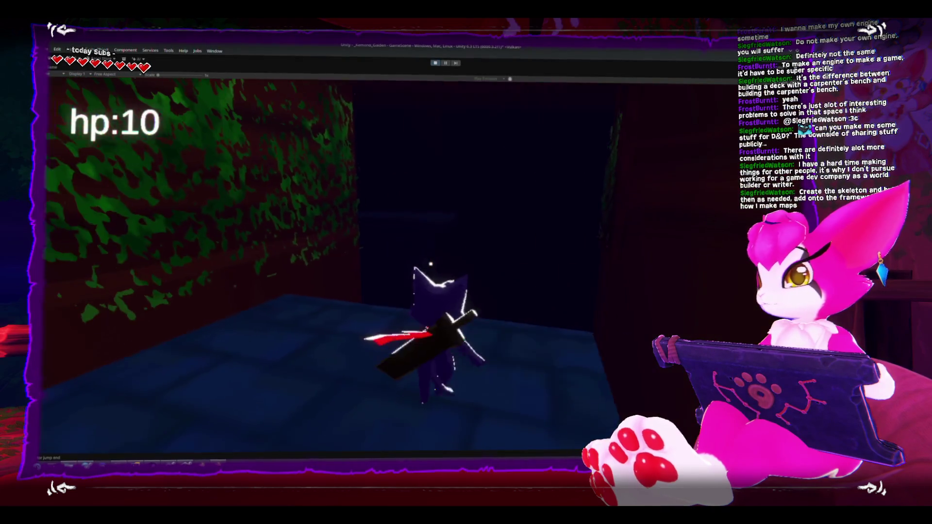
key("j")
key("d")
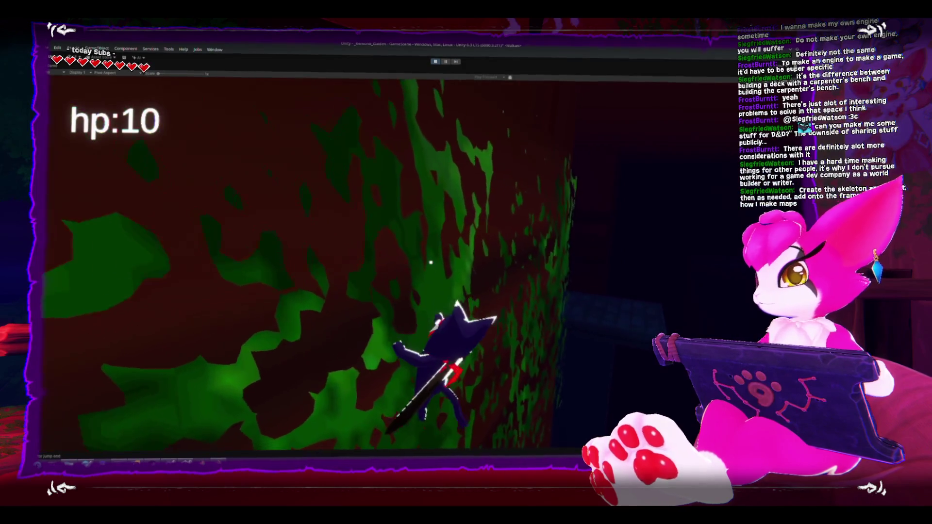
key("j")
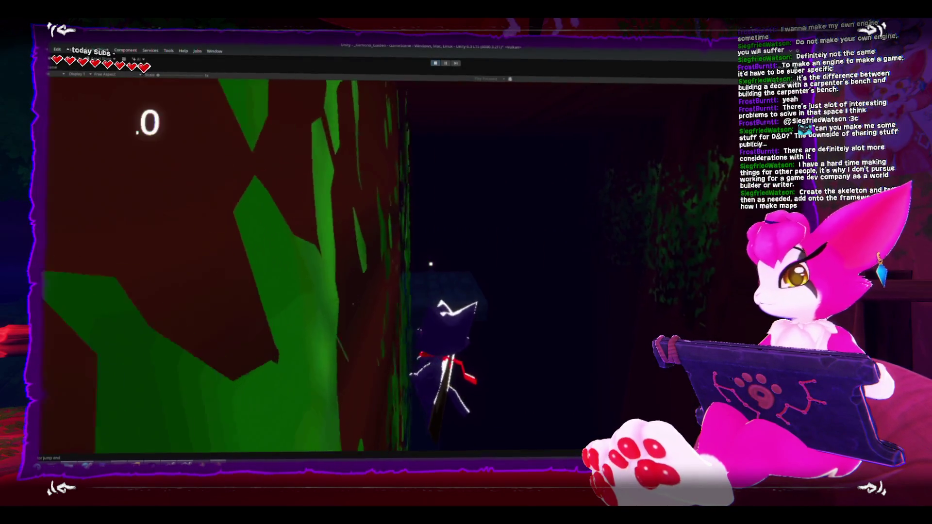
key("j")
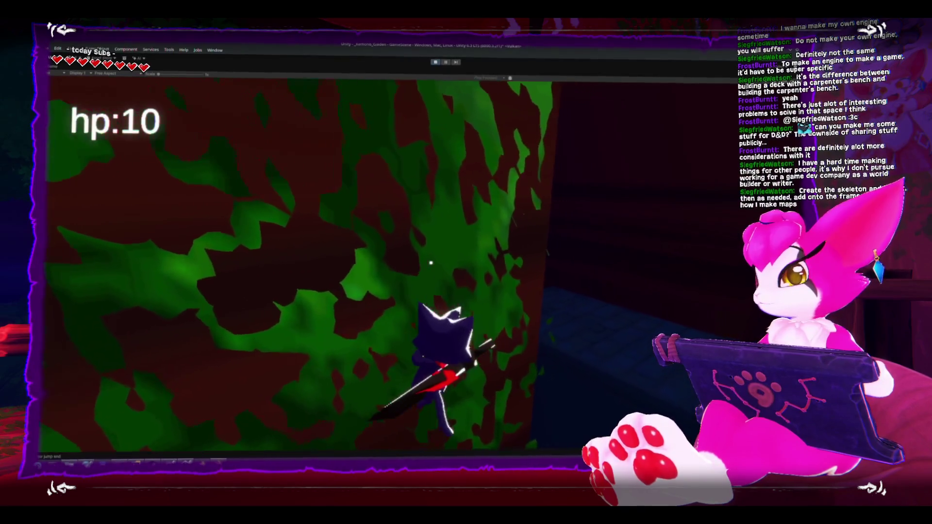
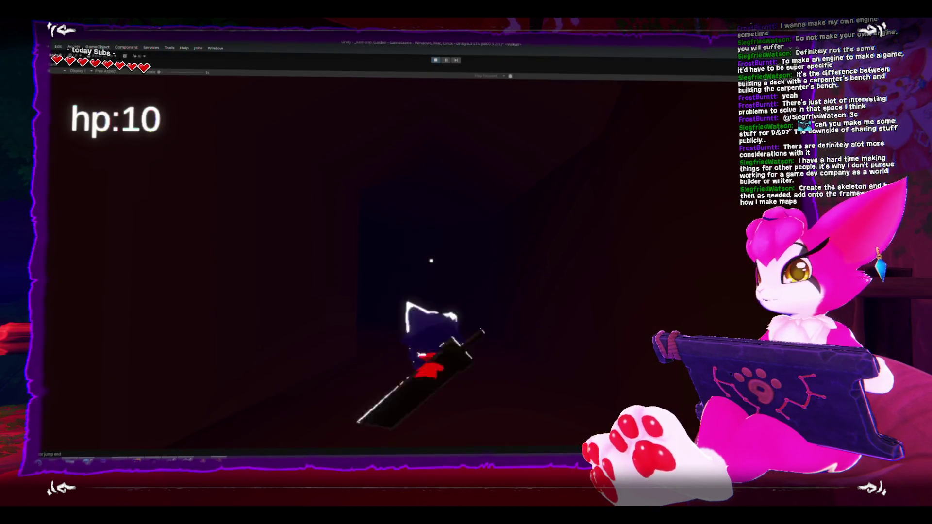
Test the sword attack and look left and right around the starting area.
left_click(431, 261)
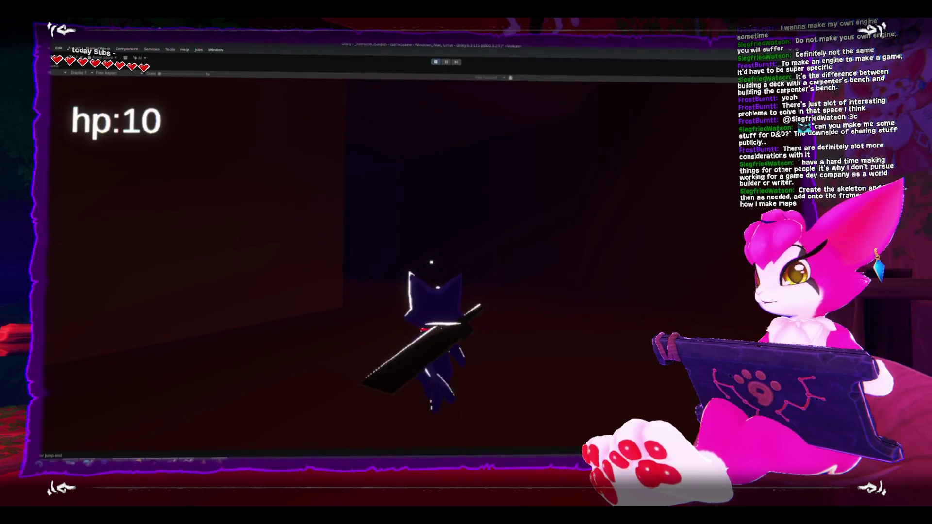
key("a")
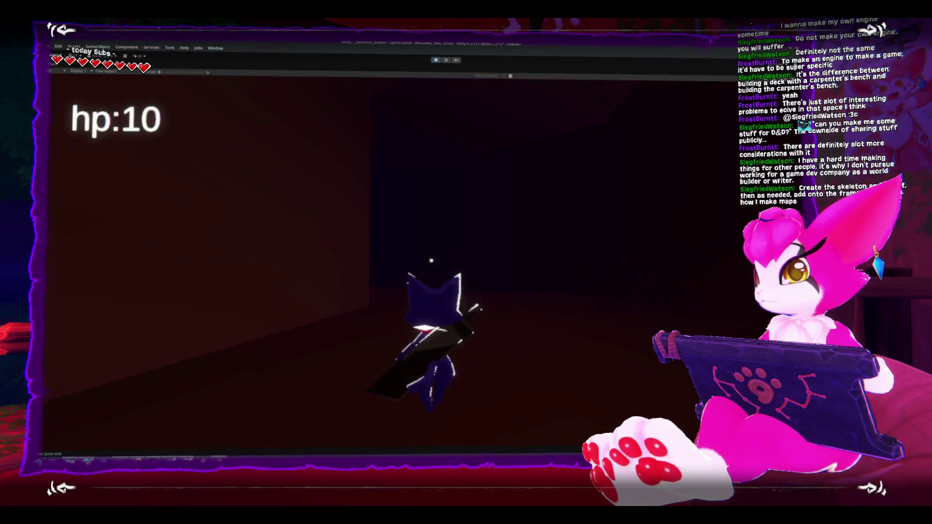
left_click(431, 261)
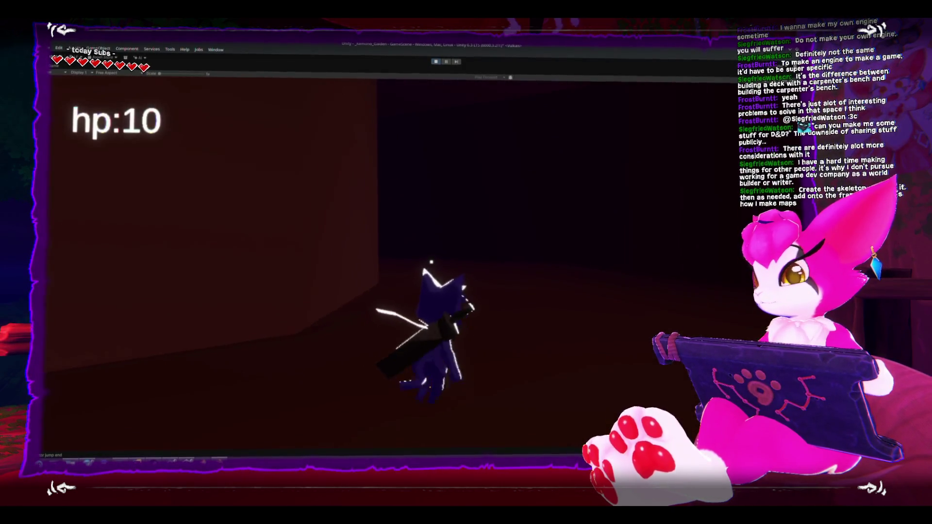
key("d")
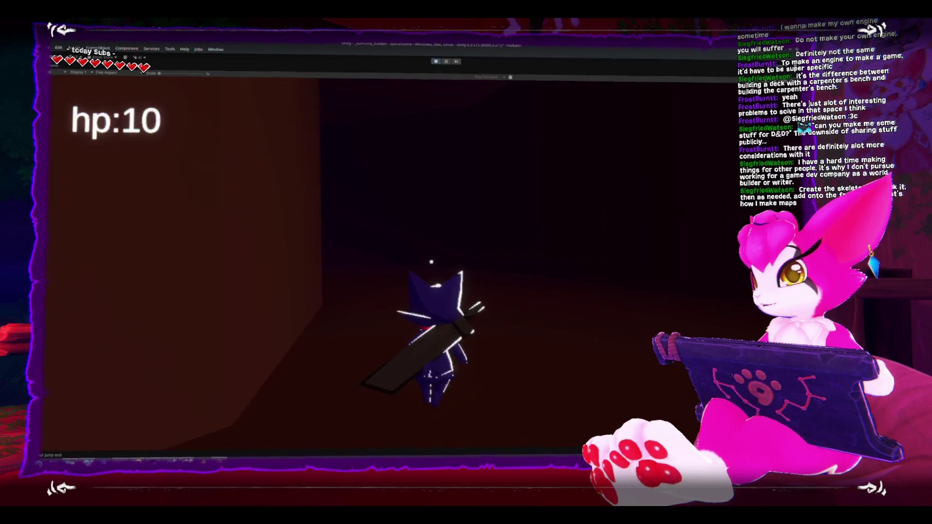
Turn to the green mottled wall and climb up and across it.
key("a")
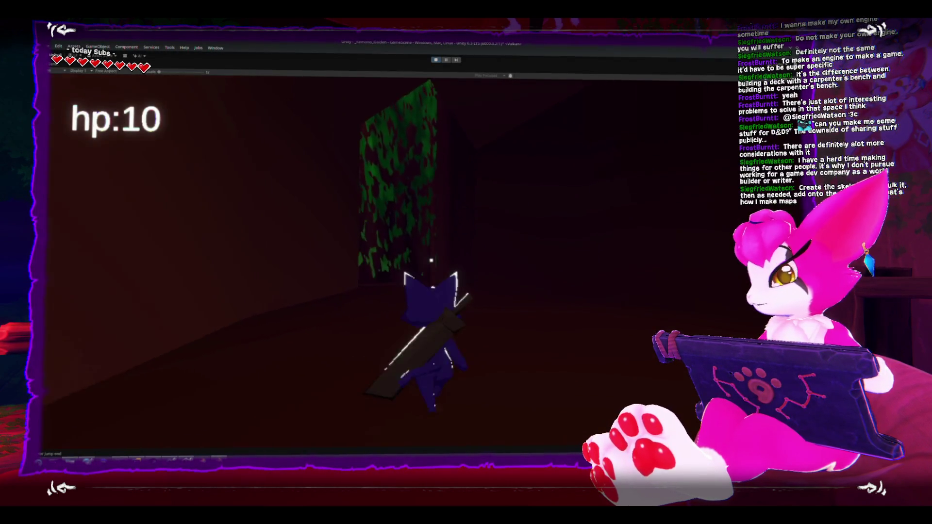
key("w")
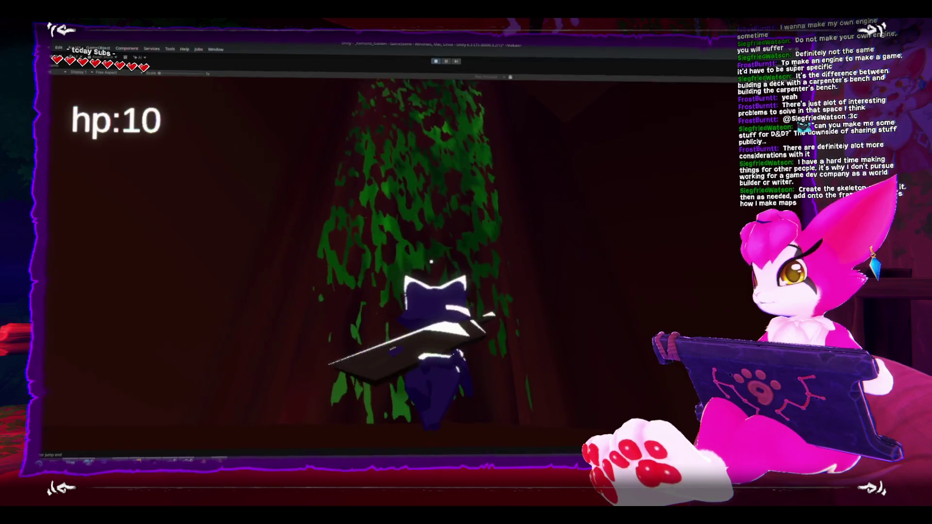
key("w")
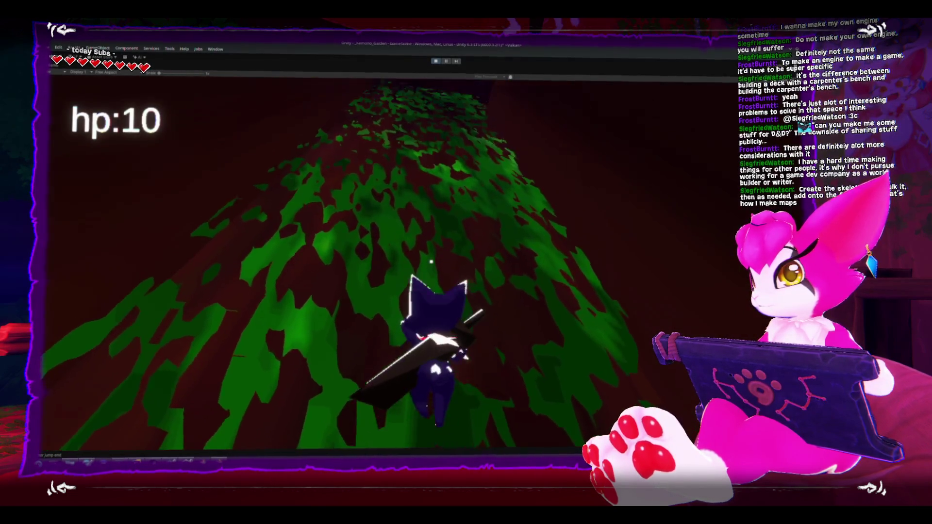
key("w")
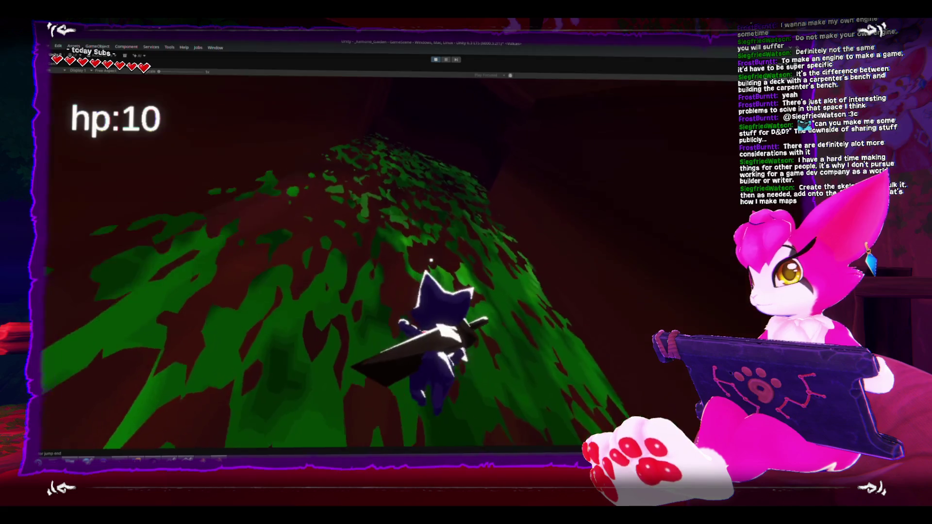
key("w")
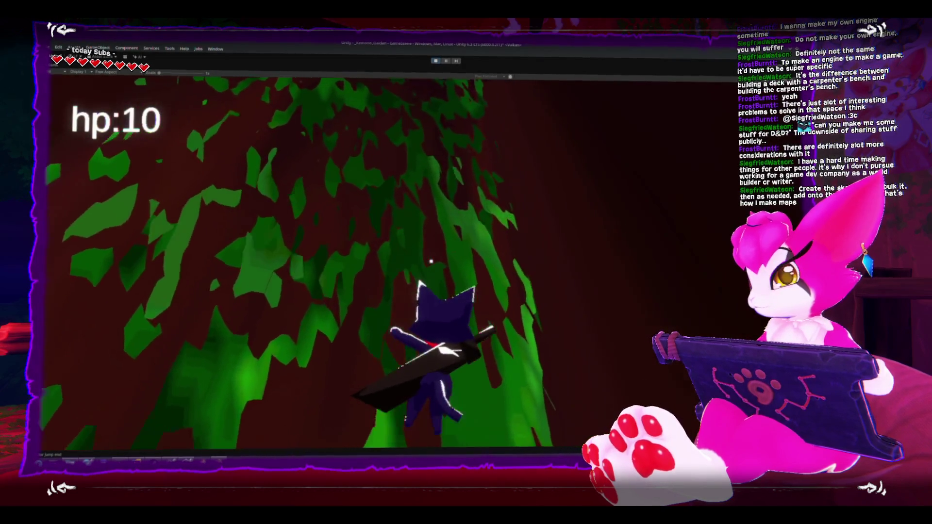
key("w")
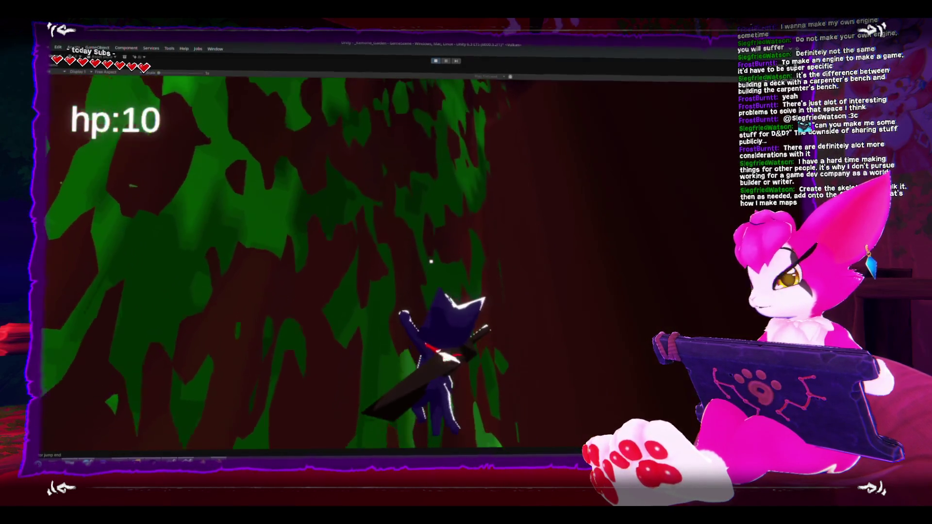
key("w")
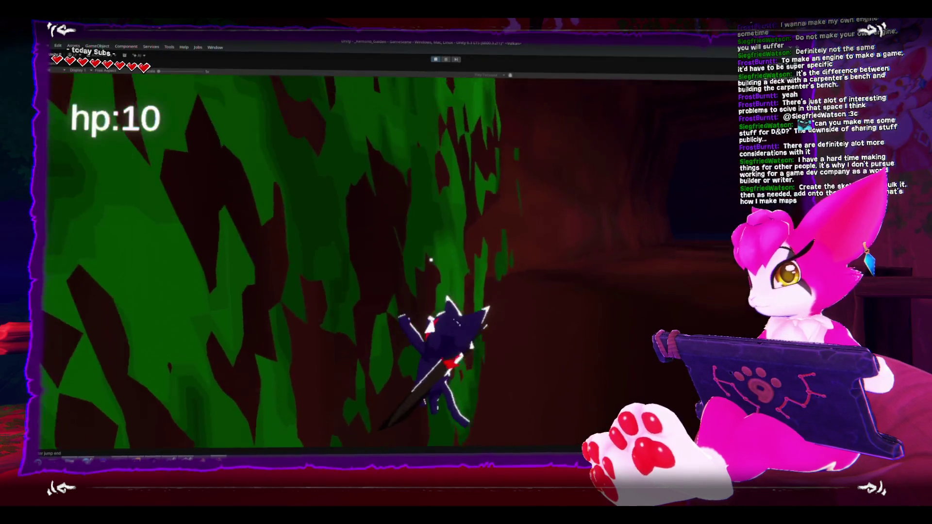
Drop off the wall and walk down the dark tunnel toward the skeleton.
key("space")
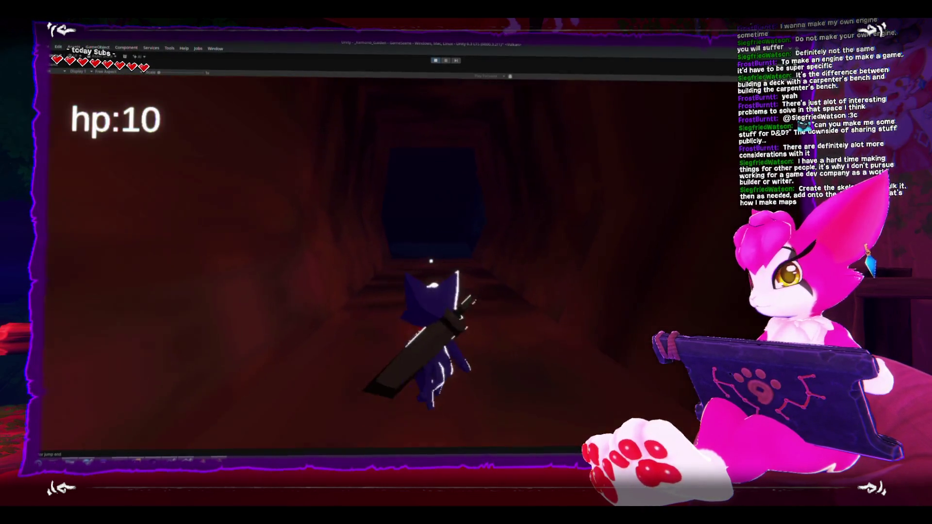
key("w")
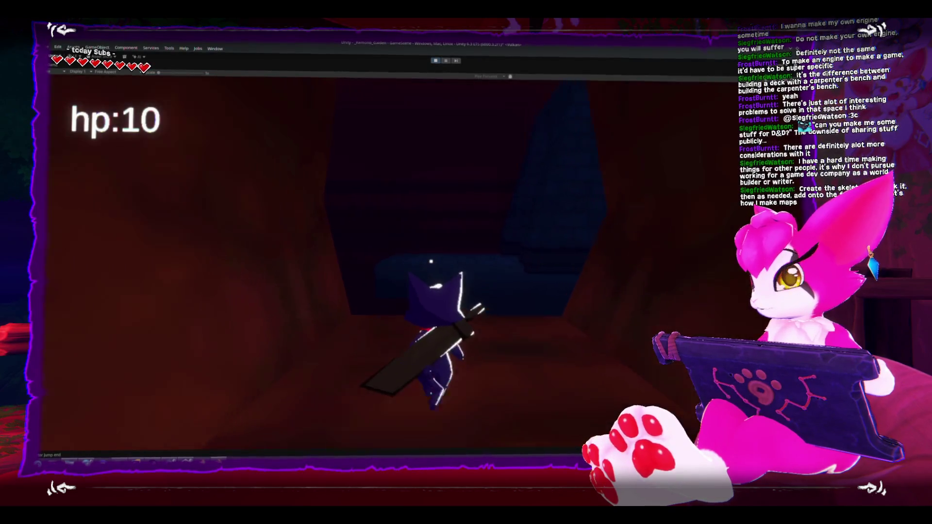
key("s")
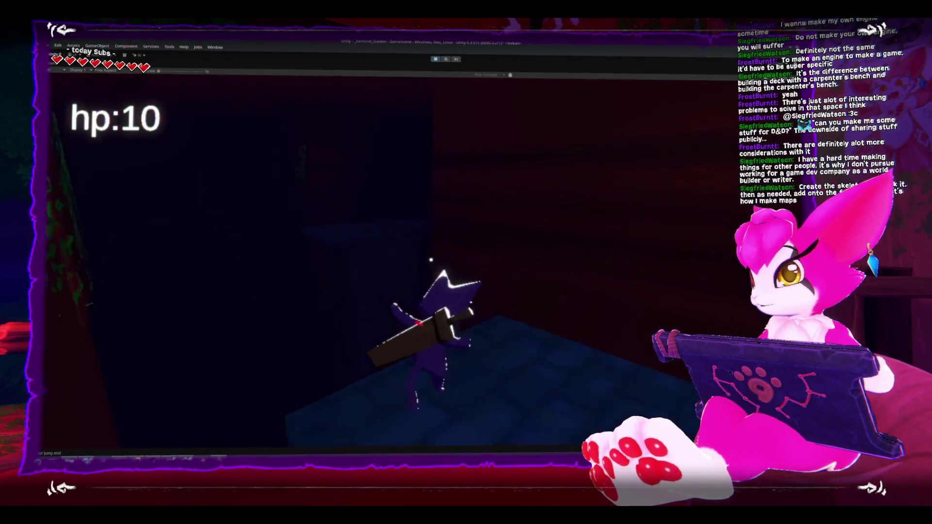
key("w")
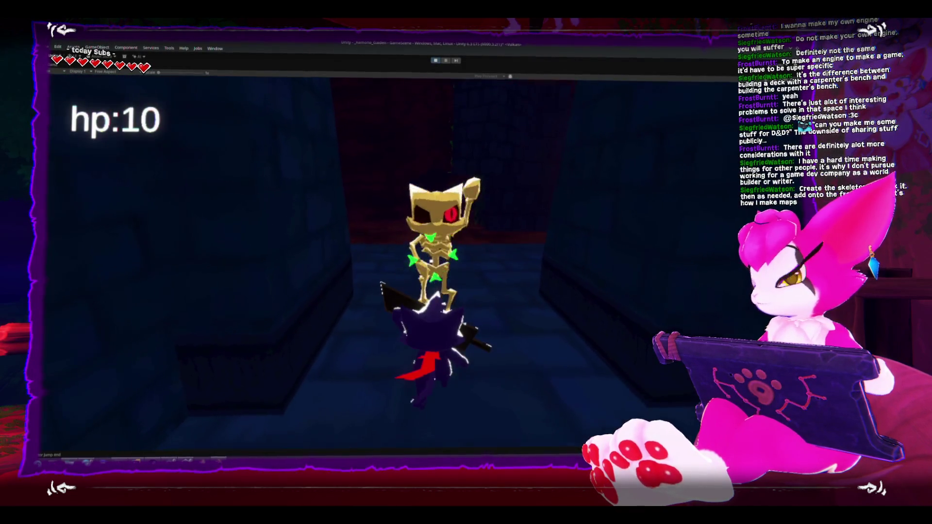
Advance on the skeletons and strike them repeatedly with the sword.
key("w")
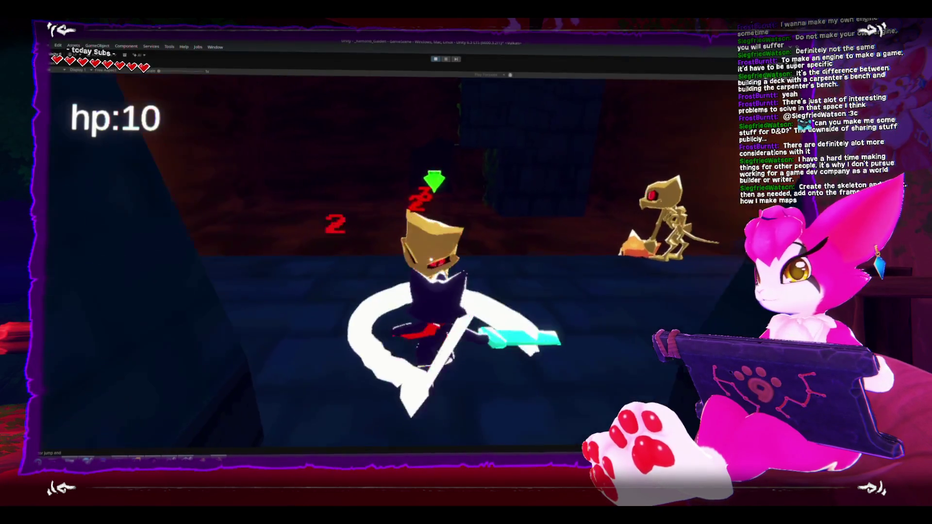
key("w")
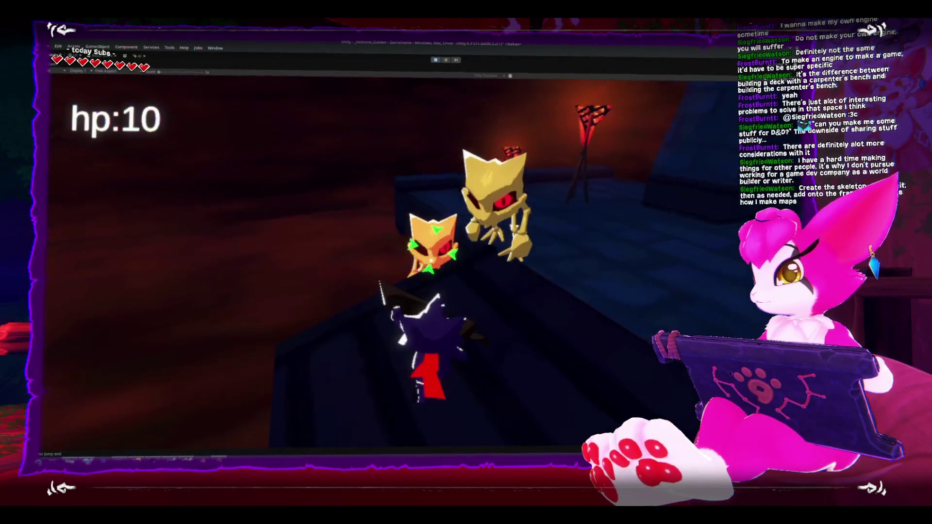
left_click(431, 261)
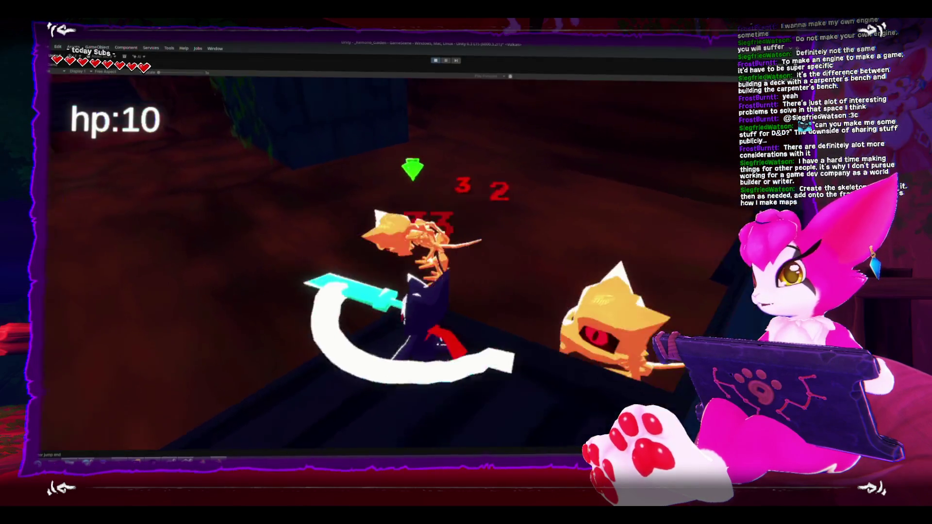
left_click(431, 261)
key("w")
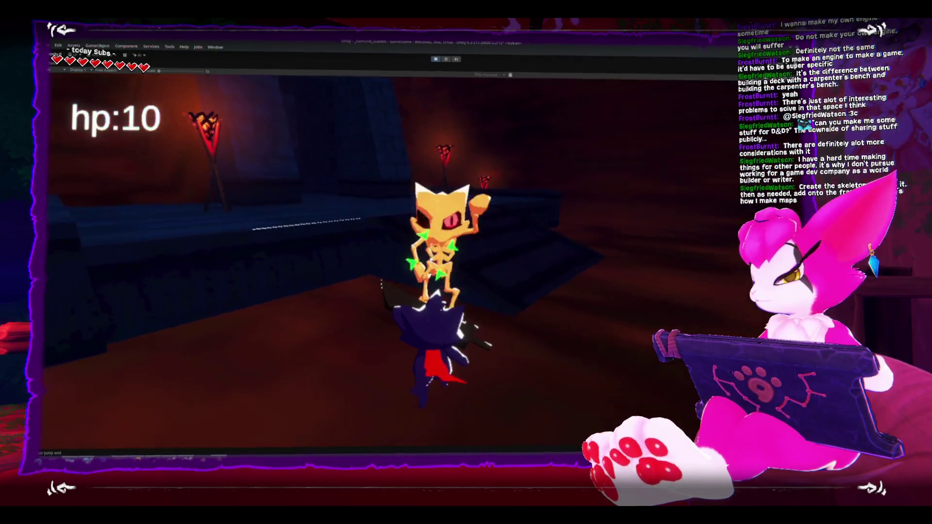
left_click(431, 261)
Walk the corridor toward the mossy wall, then Restart from the Game Menu.
key("w")
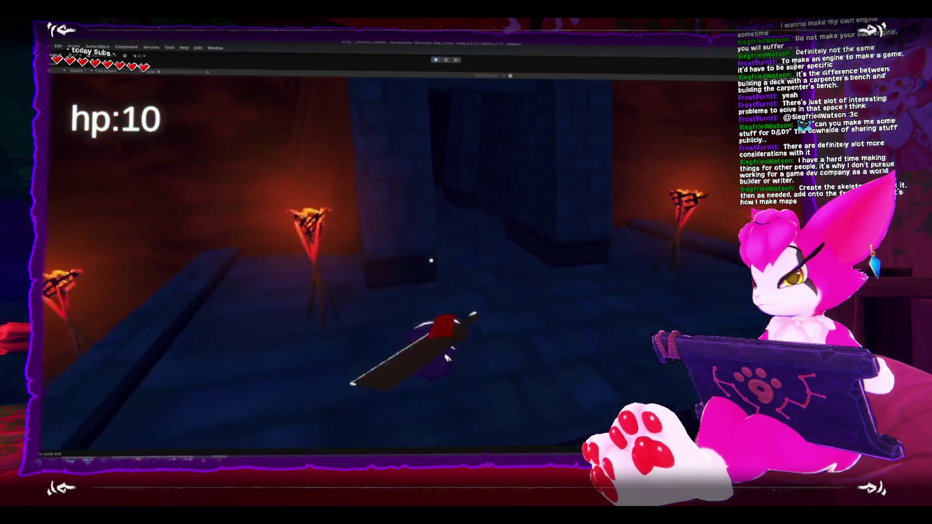
key("w")
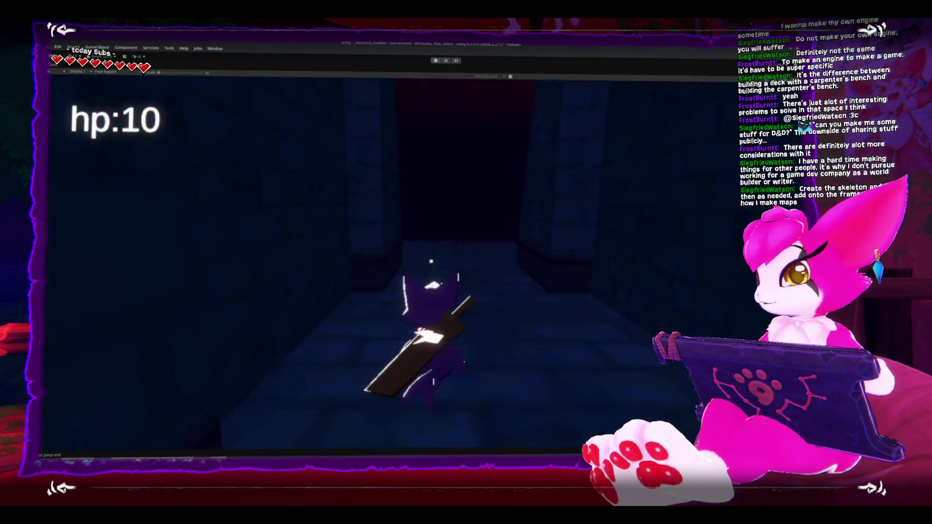
key("w")
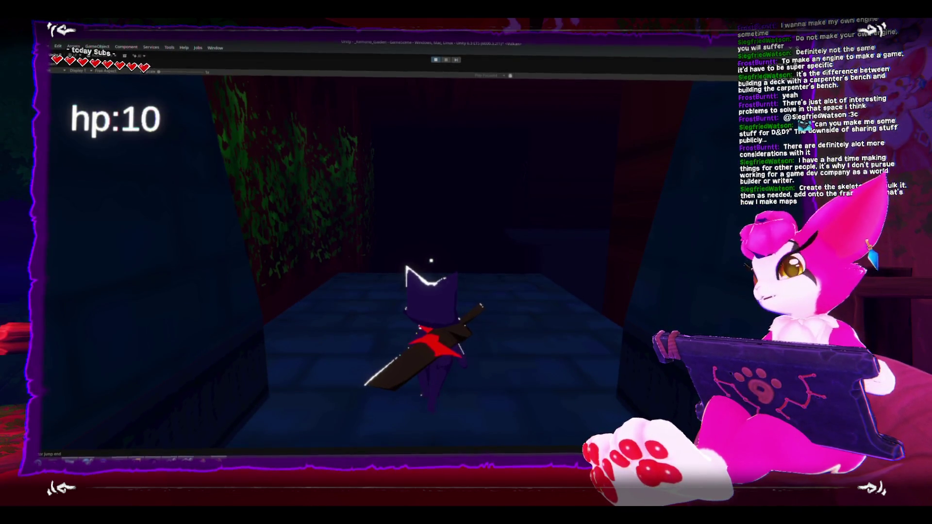
key("Escape")
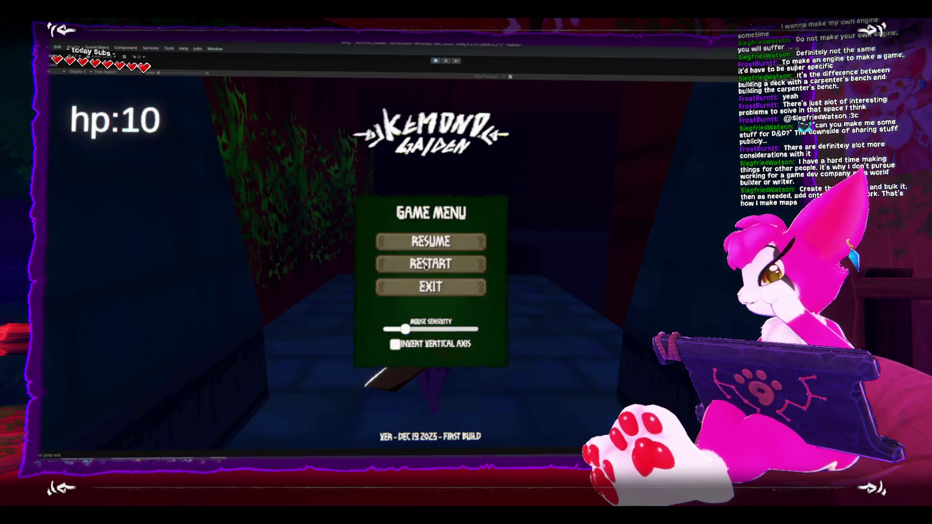
left_click(425, 288)
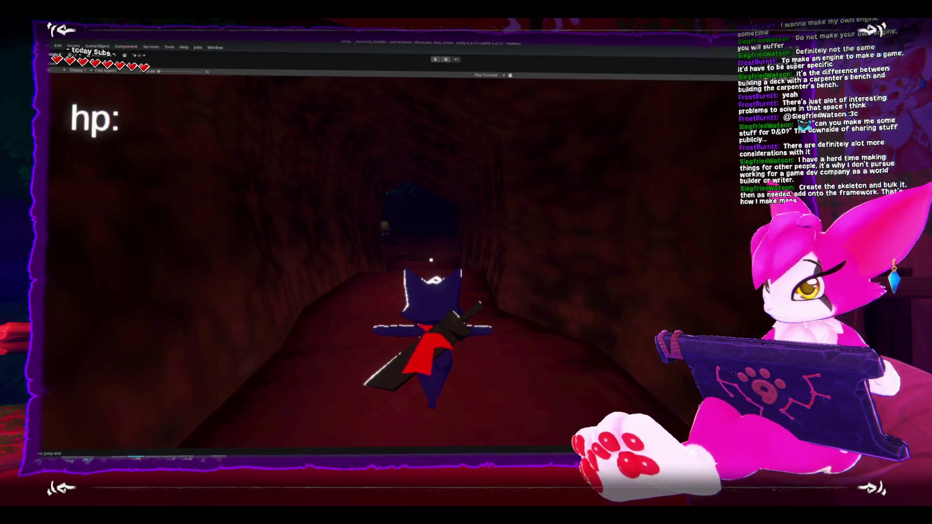
Switch to Blender, enter Edit Mode on the blockout, and view it from the top.
left_click(219, 459)
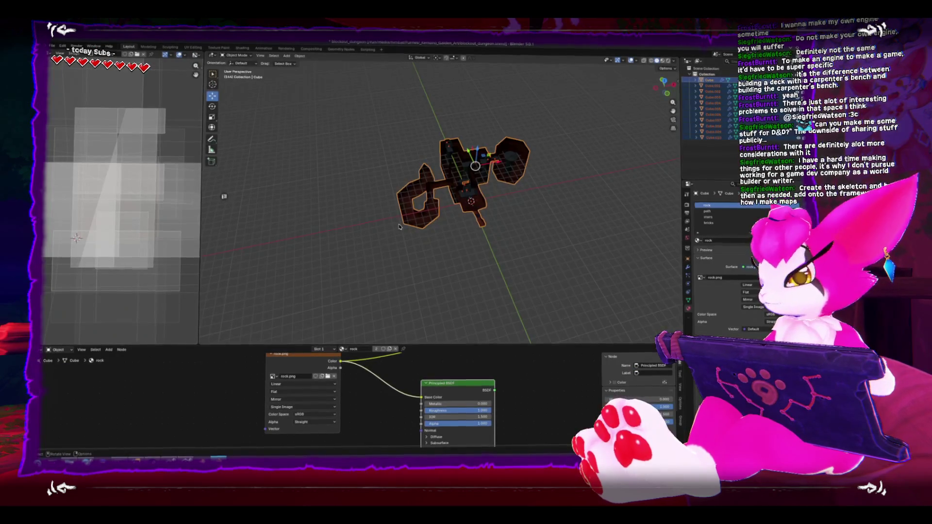
scroll(399, 227, "up", 8)
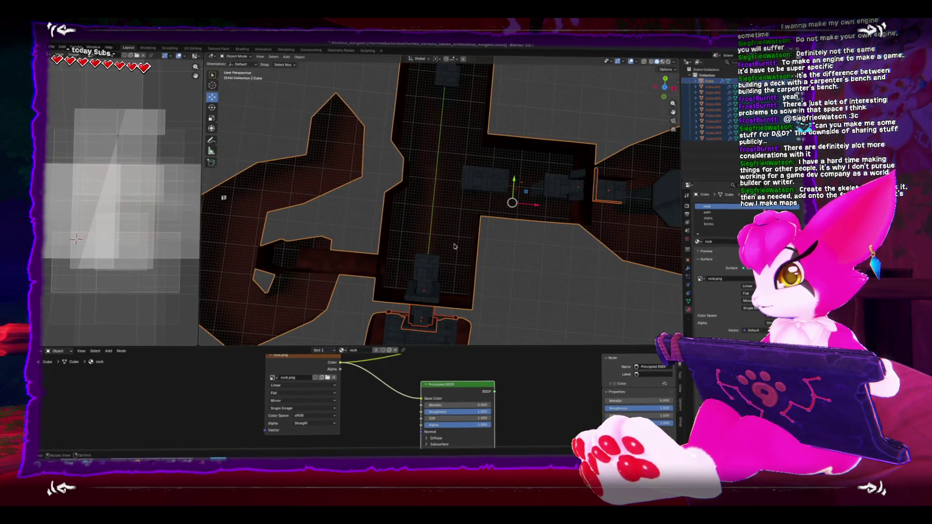
key("Tab")
key("KP_Decimal")
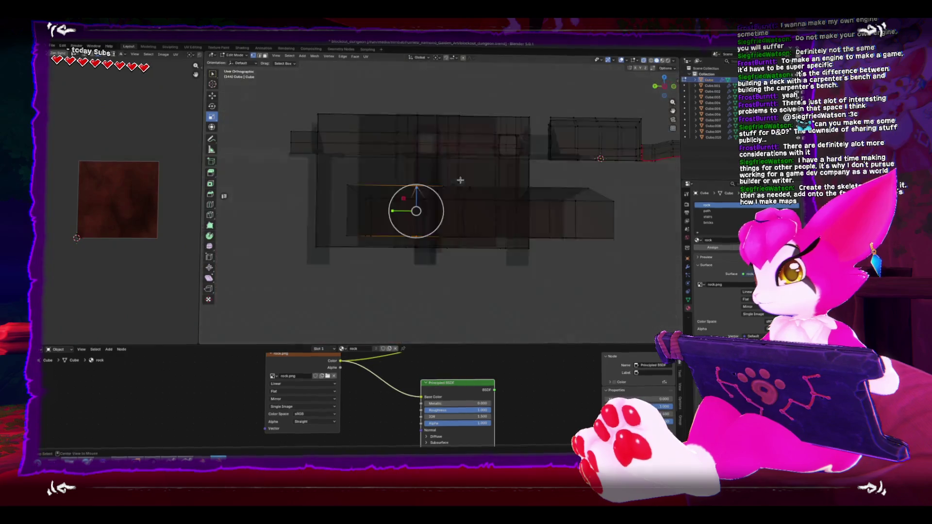
scroll(460, 180, "down", 3)
key("KP_7")
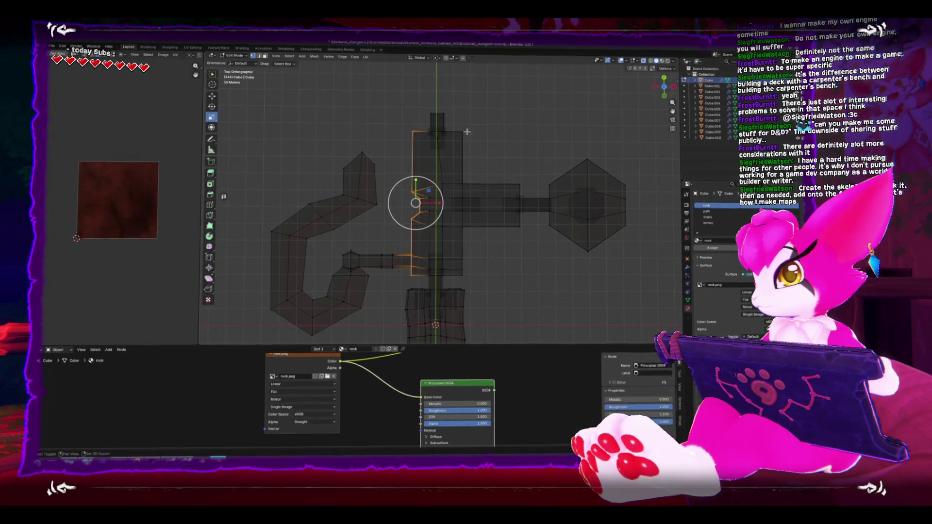
Scale the central corridor along X to about 0.55, then select another small part.
left_click(471, 278)
key("s")
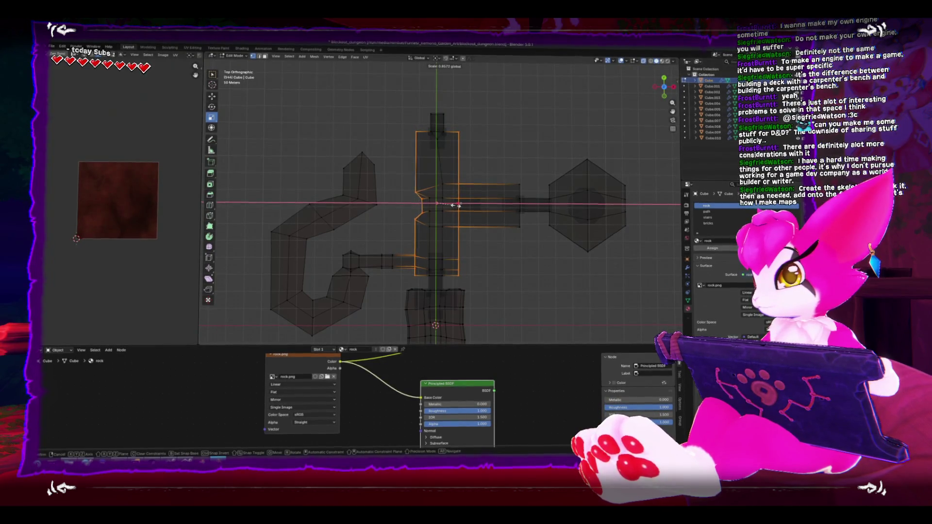
scroll(349, 273, "down", 3)
left_click_drag(401, 240, 402, 241)
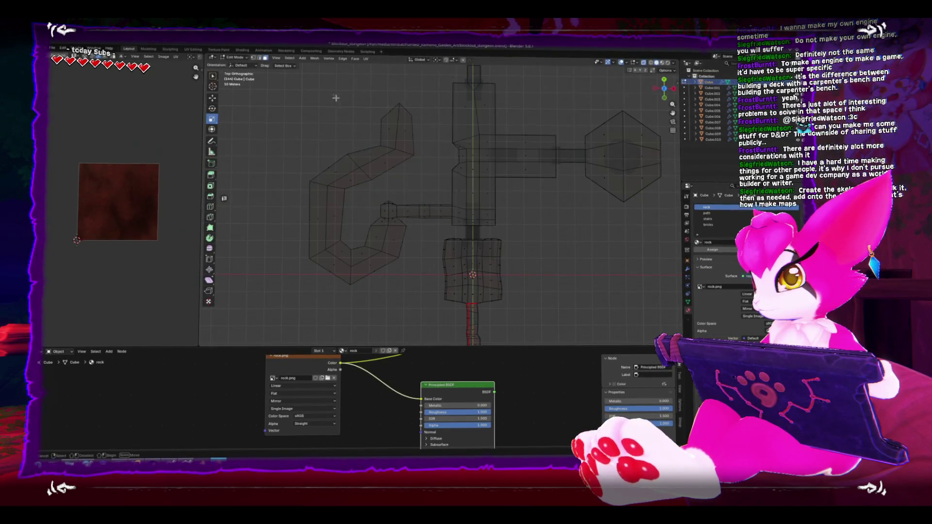
Select the hook corridor section, scale it about 1.74 along X, and reposition it.
left_click(384, 126)
mouse_move(288, 172)
left_mouse_down()
mouse_move(345, 230)
mouse_move(376, 302)
left_mouse_up()
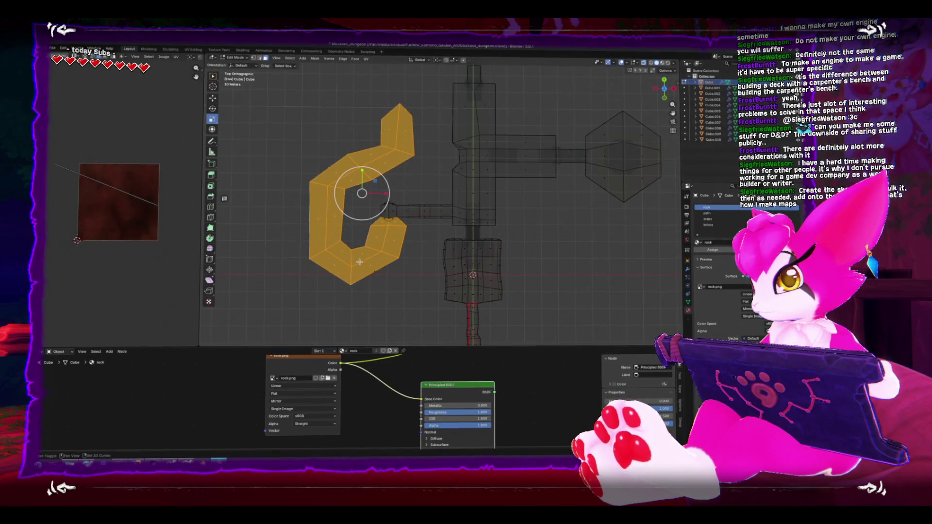
key("KP_1")
key("s")
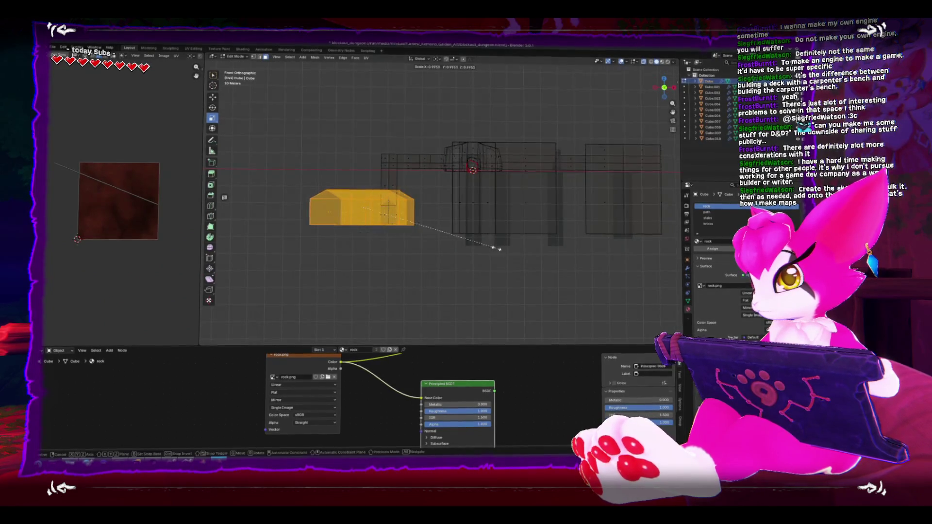
left_click(448, 234)
key("KP_7")
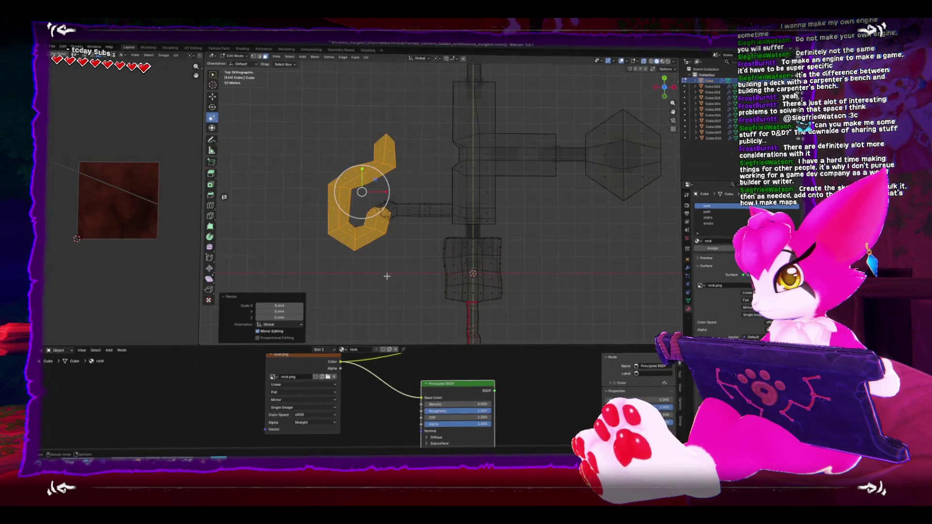
key("g")
left_click(403, 283)
Shift the hook section along the vertical axis in front view.
key("KP_1")
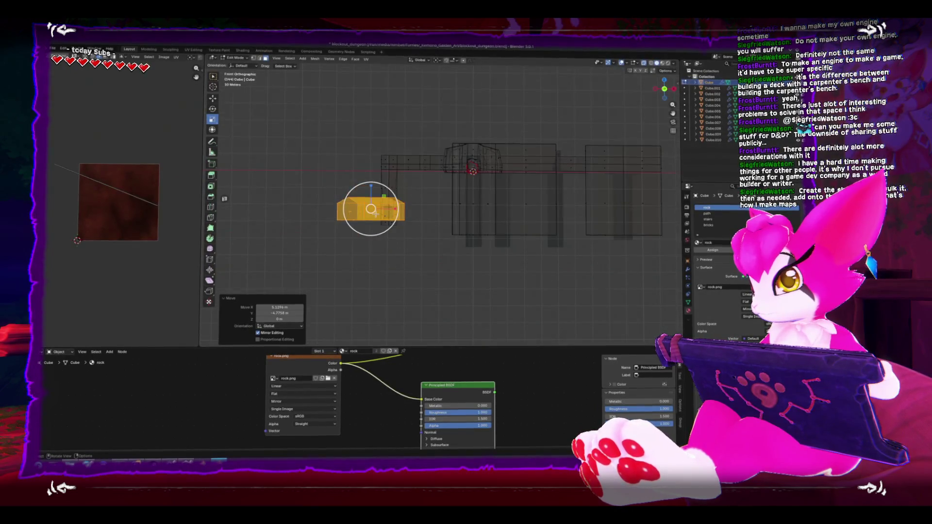
key("shift+space")
key("g")
left_click_drag(370, 189, 370, 199)
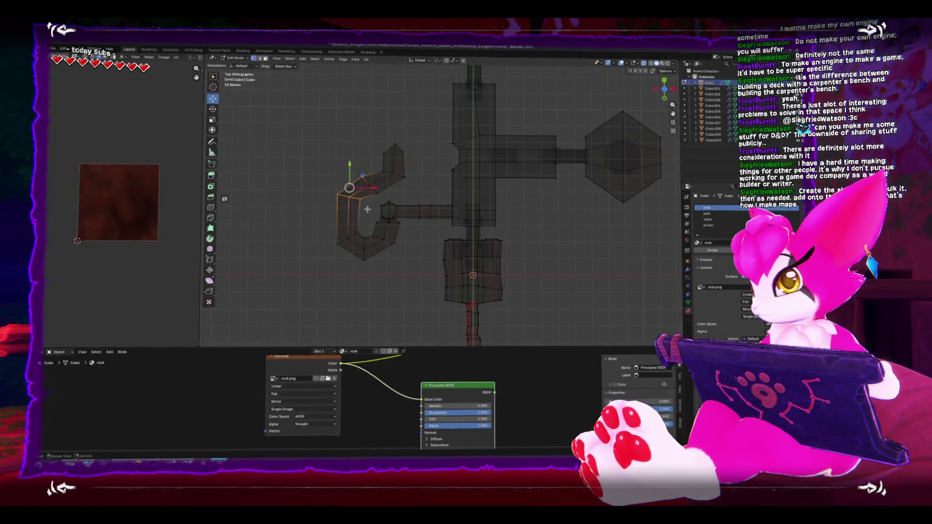
Rotate and move the hook's upper arm to a new bend angle.
left_click_drag(402, 193, 402, 192)
key("r")
left_click(395, 182)
key("g")
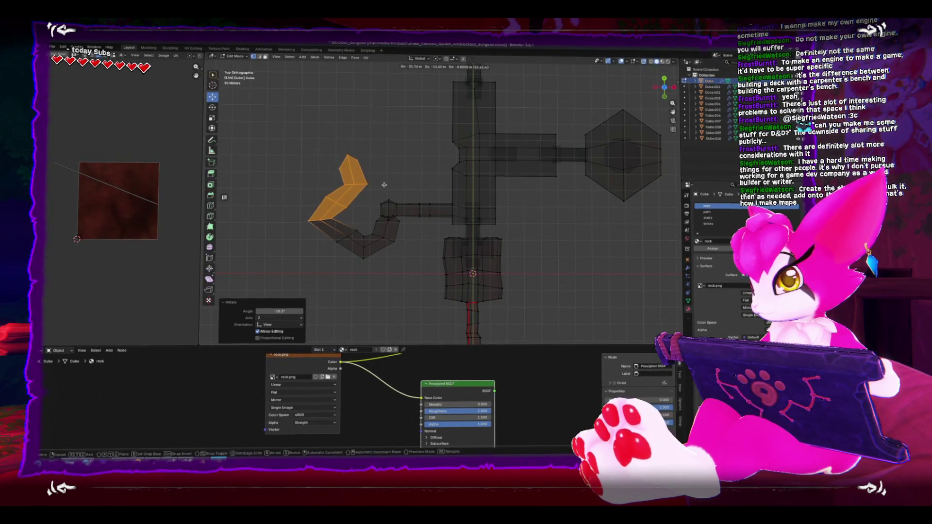
left_click(384, 185)
key("r")
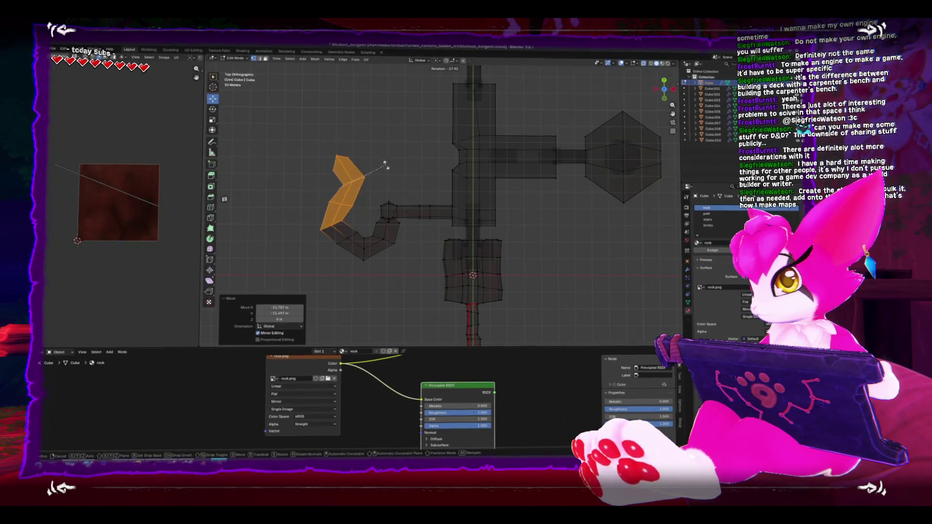
left_click(385, 166)
mouse_move(388, 165)
left_mouse_down()
mouse_move(412, 152)
mouse_move(459, 199)
mouse_move(455, 251)
mouse_move(410, 212)
mouse_move(349, 204)
mouse_move(384, 199)
mouse_move(324, 191)
mouse_move(473, 213)
left_mouse_up()
Switch to solid shading and select the entire wall mesh in a maximized view.
key("alt+z")
key("b")
left_click_drag(463, 171, 546, 228)
key("b")
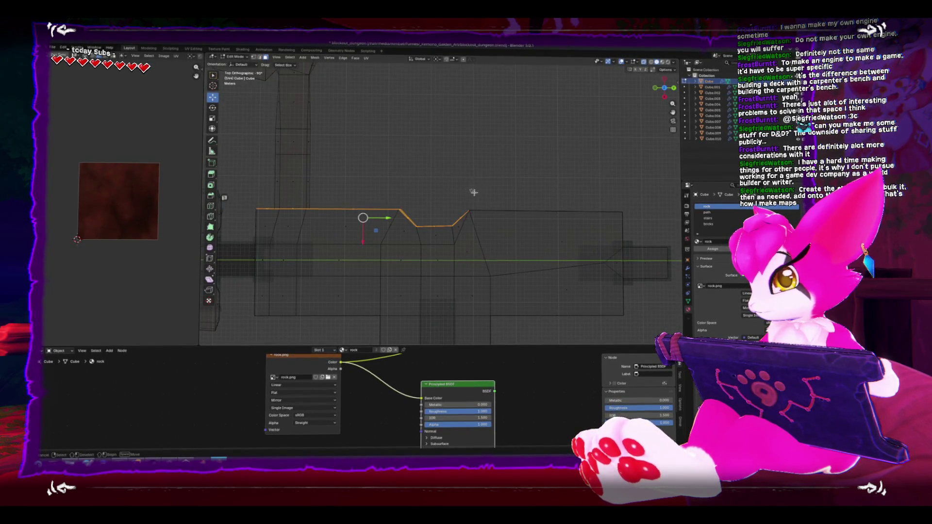
key("a")
mouse_move(473, 192)
left_mouse_down()
mouse_move(431, 169)
mouse_move(342, 184)
left_mouse_up()
left_click(225, 203)
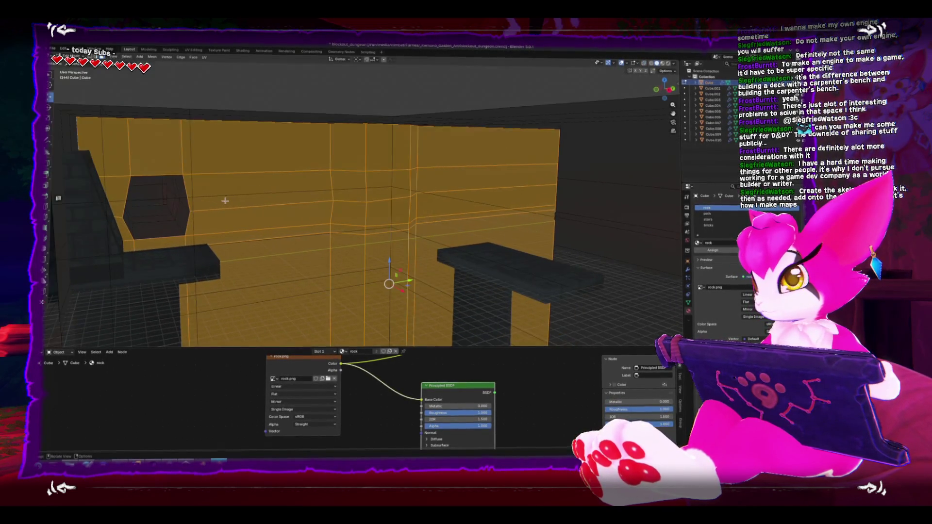
Unwrap the walls with Minimum Stretch and enlarge the UV island on the rock texture.
key("ctrl+space")
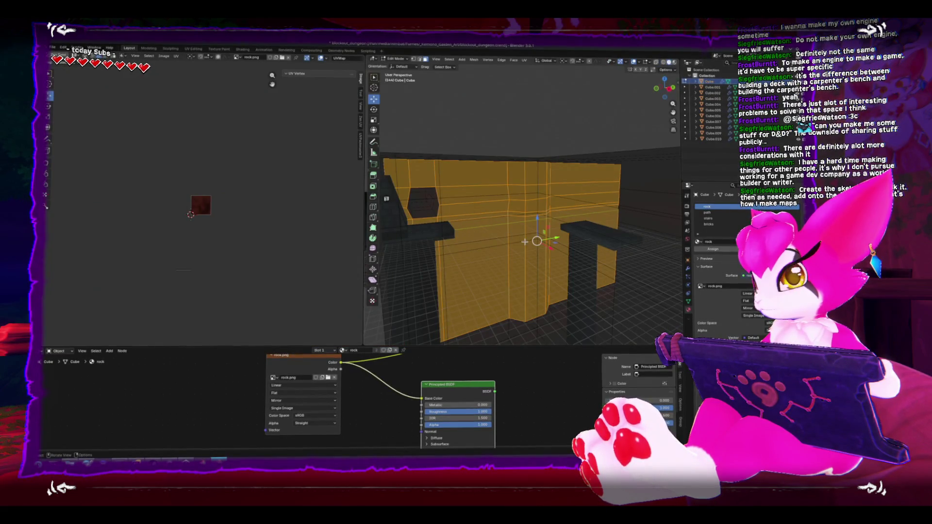
scroll(525, 242, "up", 5)
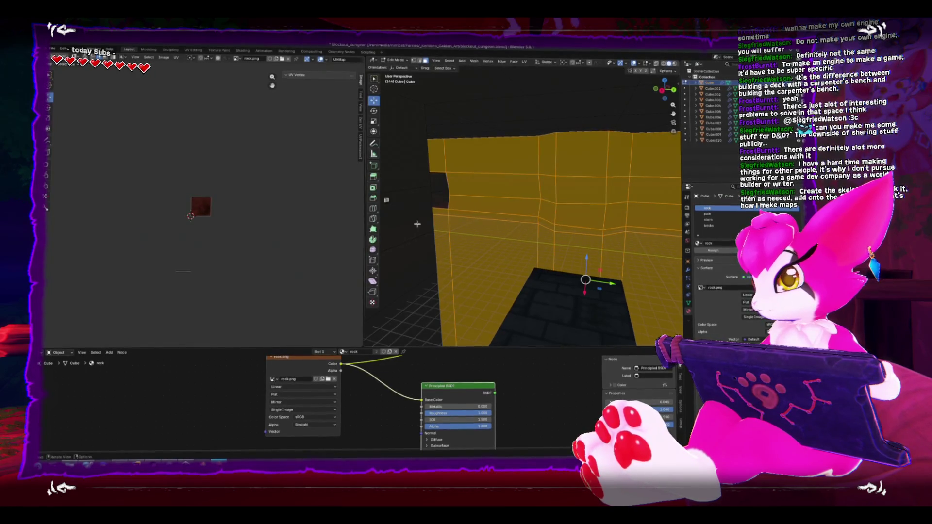
key("u")
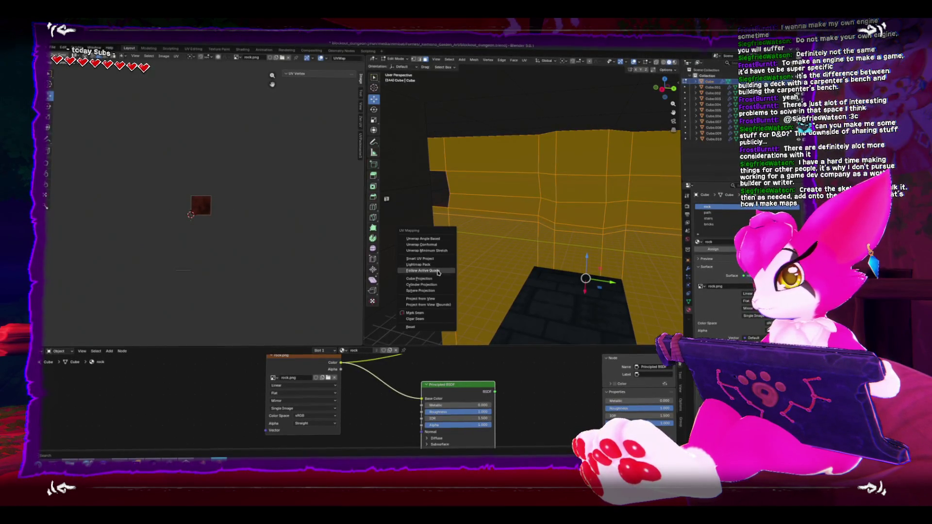
left_click(437, 251)
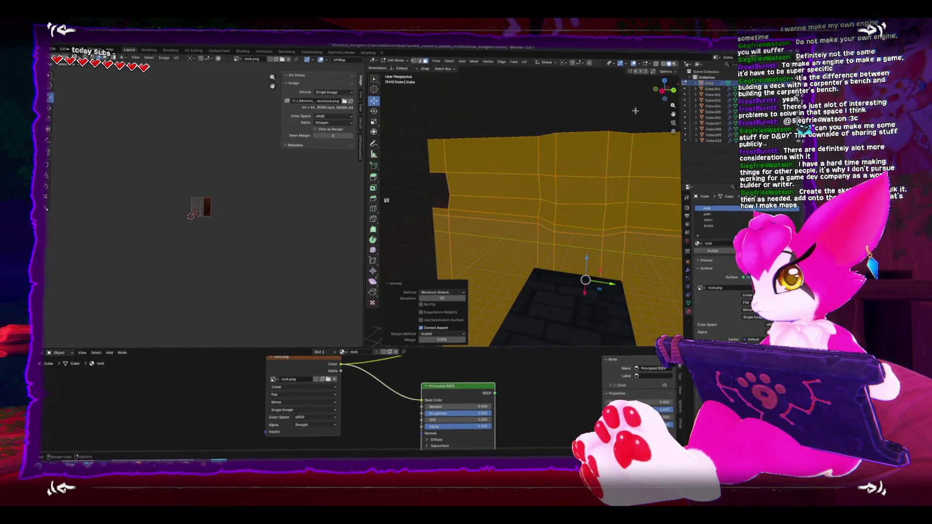
left_click(634, 65)
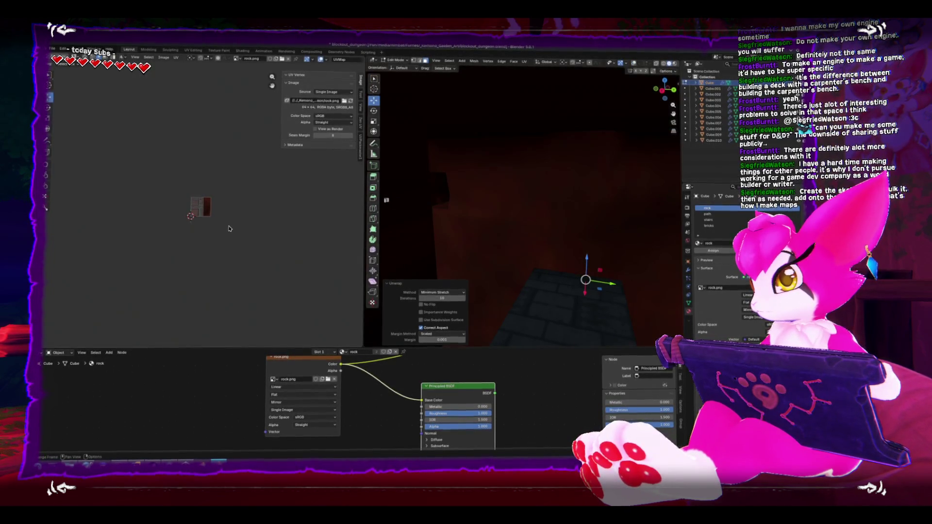
key("a")
key("s")
key("Escape")
Return to Object Mode and rearrange the areas into two stacked 3D views.
key("Tab")
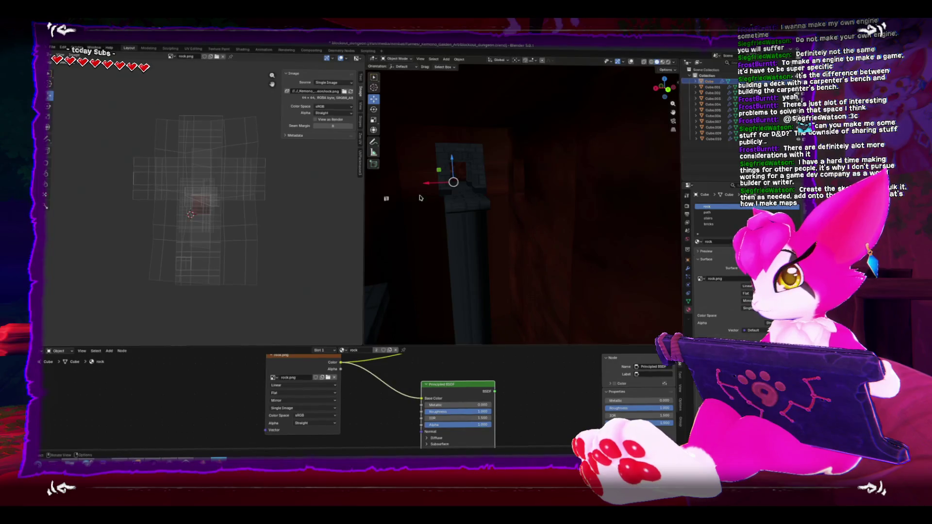
left_click_drag(361, 272, 276, 272)
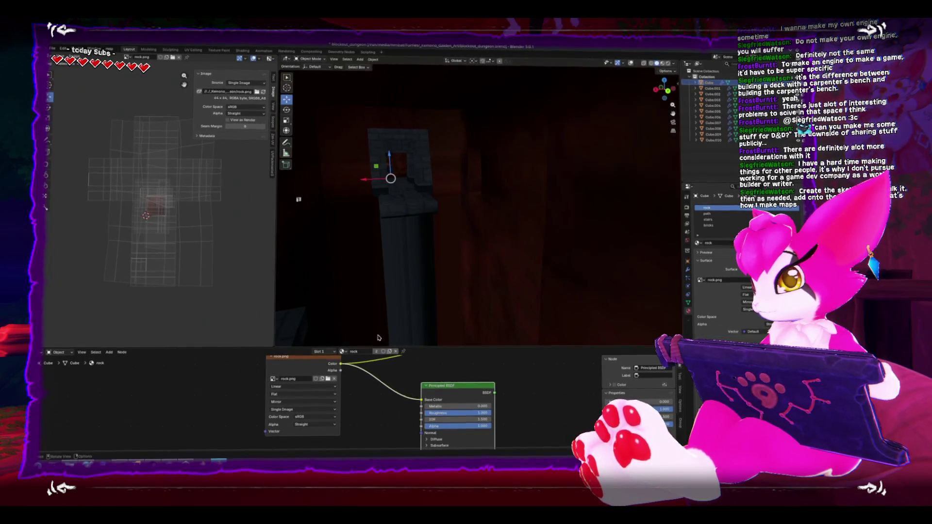
left_click_drag(390, 346, 394, 442)
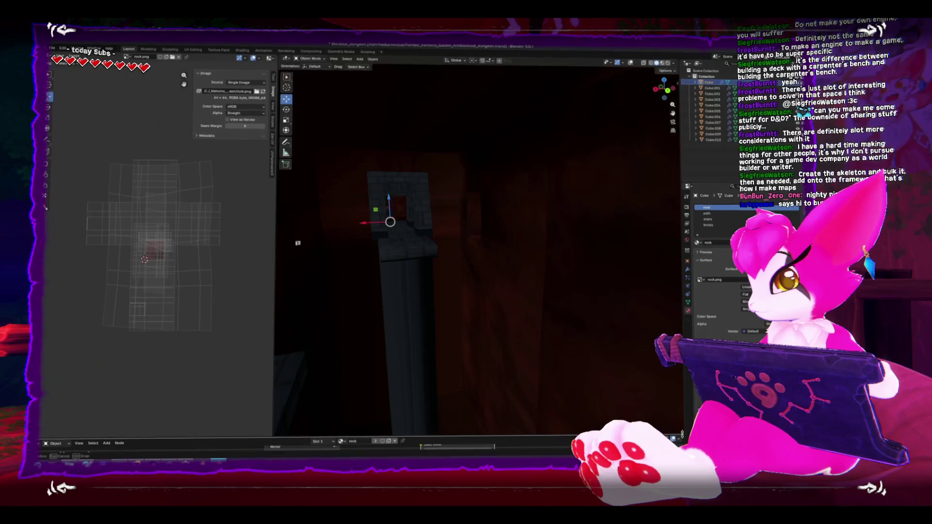
left_click_drag(682, 438, 646, 268)
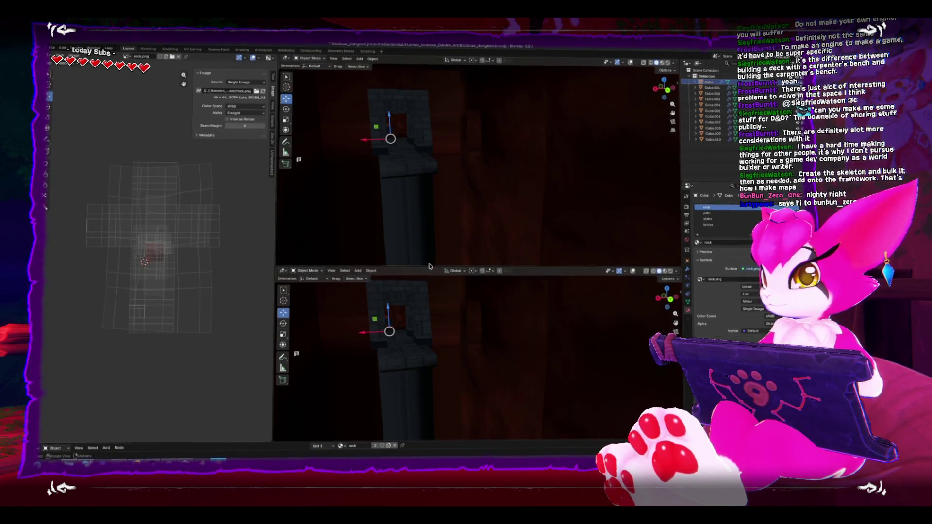
Resize the stacked views and show the level from above in see-through mode with overlays on.
left_click_drag(432, 266, 432, 236)
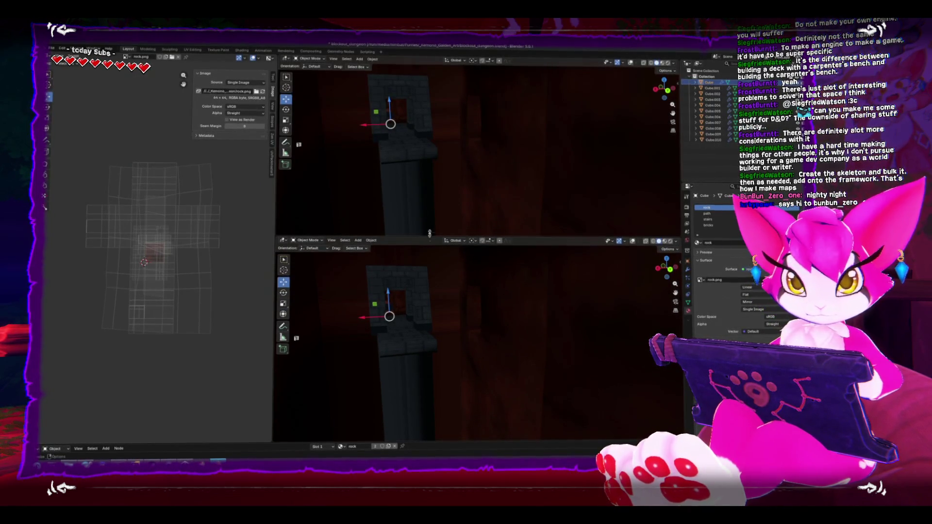
key("KP_7")
scroll(416, 207, "down", 3)
key("alt+z")
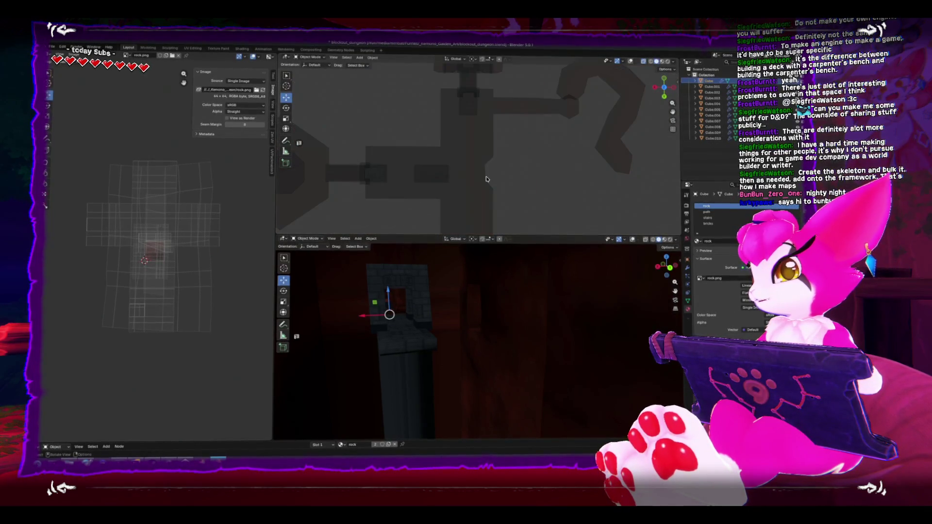
left_click(631, 63)
In edit mode, unwrap the first selected part of the mesh and enlarge its UV island on the rock texture.
key("Tab")
scroll(439, 160, "up", 5)
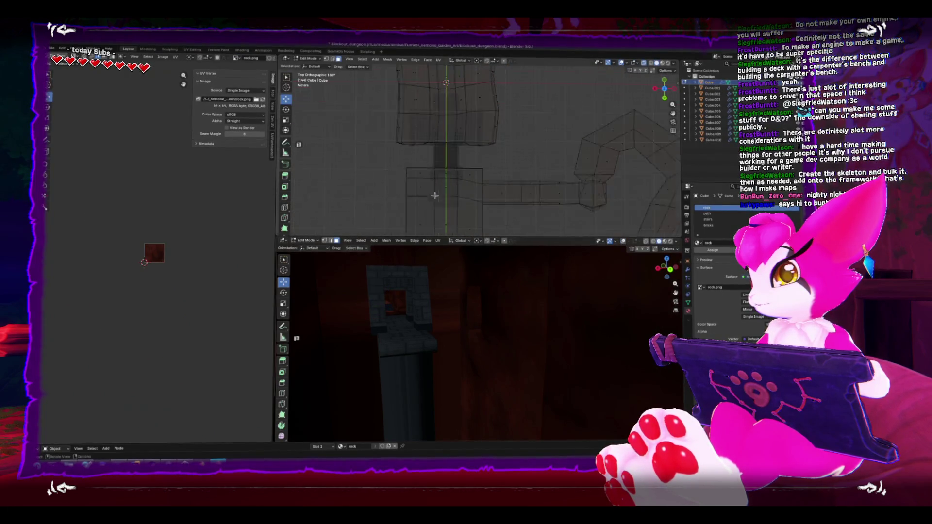
left_click_drag(397, 161, 477, 178)
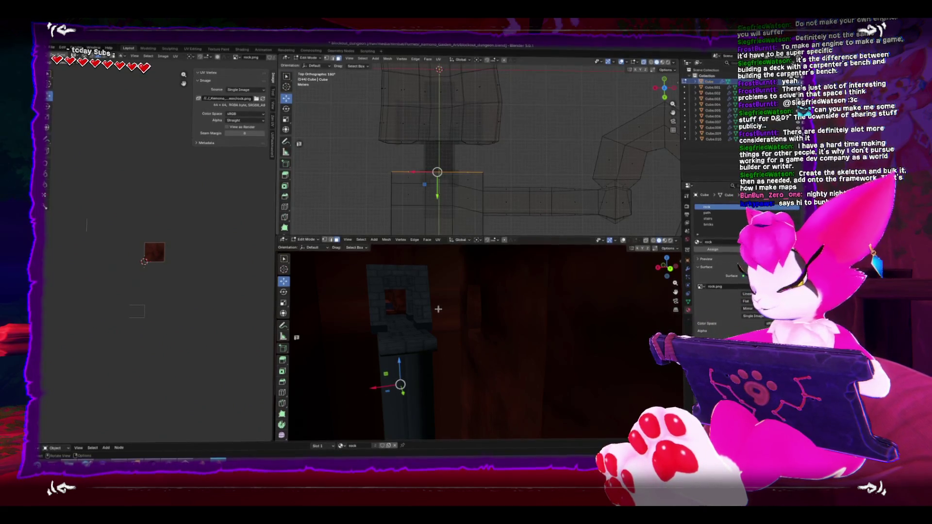
key("u")
left_click(439, 320)
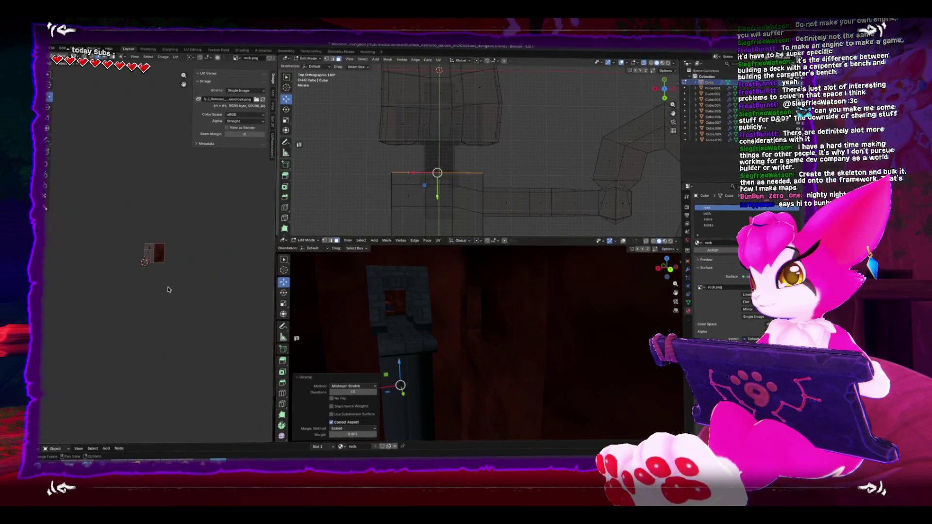
key("a")
key("s")
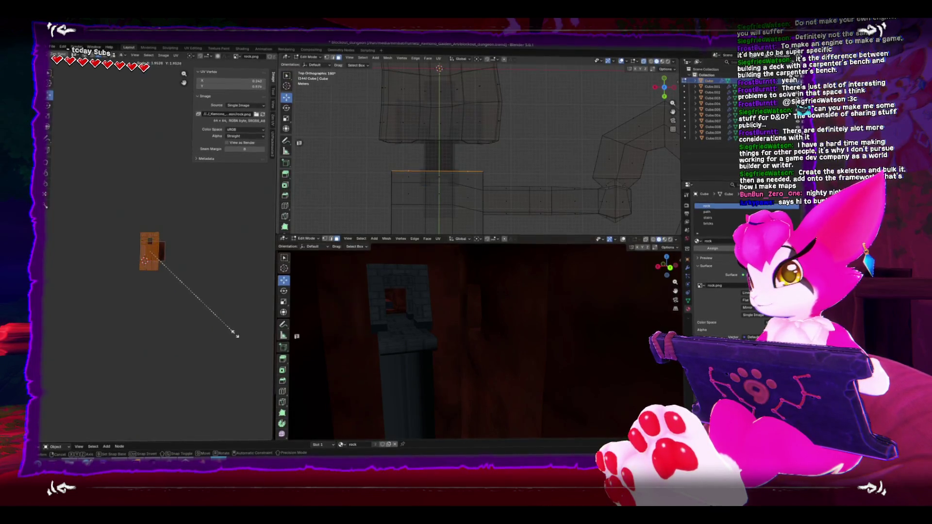
left_click(246, 351)
Unwrap the pillar's vertical-edge faces with minimum stretch and enlarge the new UV island.
scroll(453, 100, "down", 3)
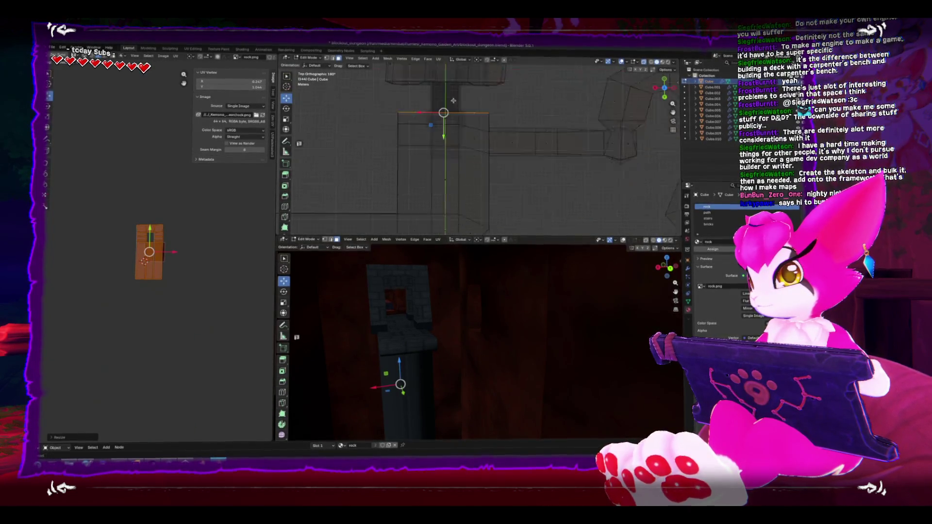
scroll(405, 131, "down", 2)
left_click_drag(417, 110, 432, 188)
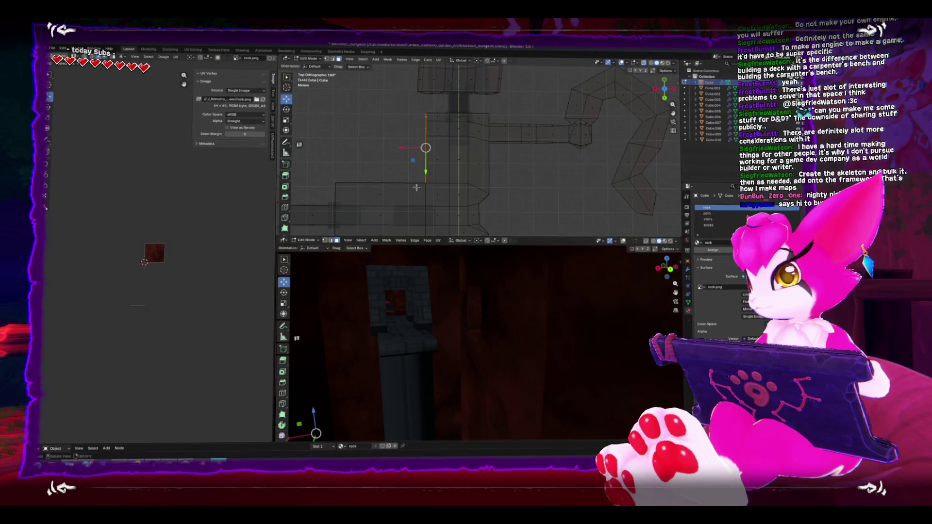
mouse_move(515, 341)
left_mouse_down()
mouse_move(453, 339)
mouse_move(495, 359)
mouse_move(550, 326)
left_mouse_up()
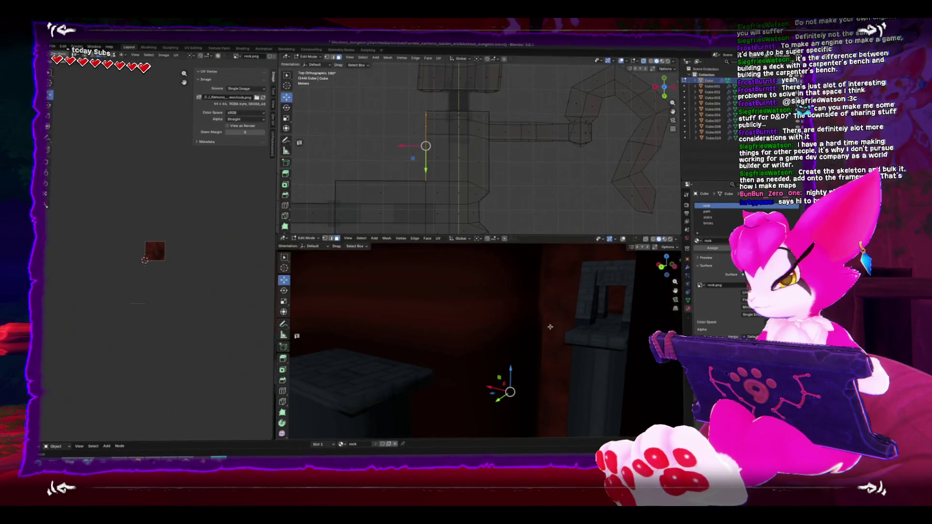
key("u")
left_click(497, 294)
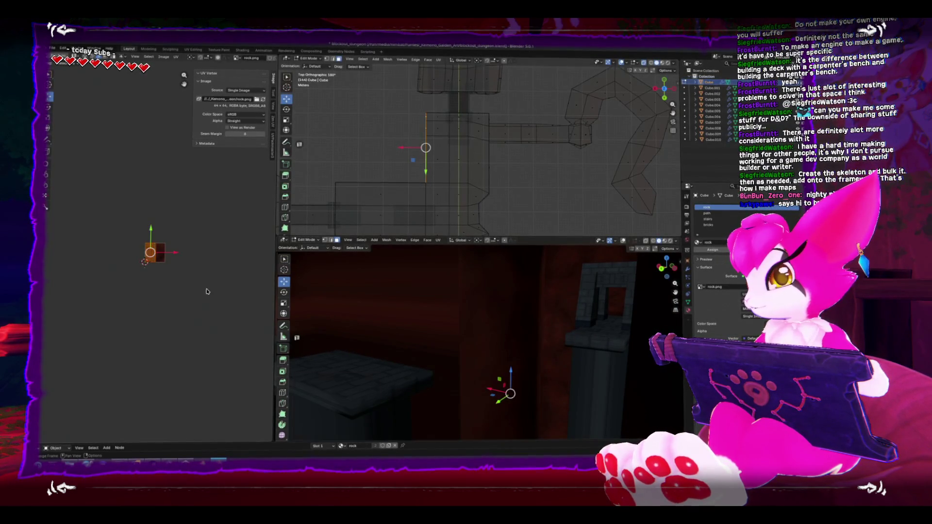
key("s")
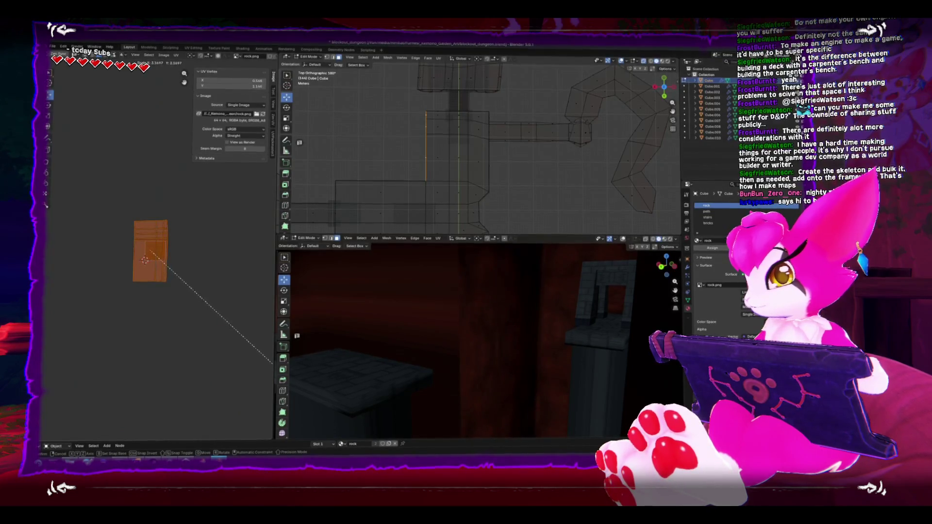
left_click(273, 368)
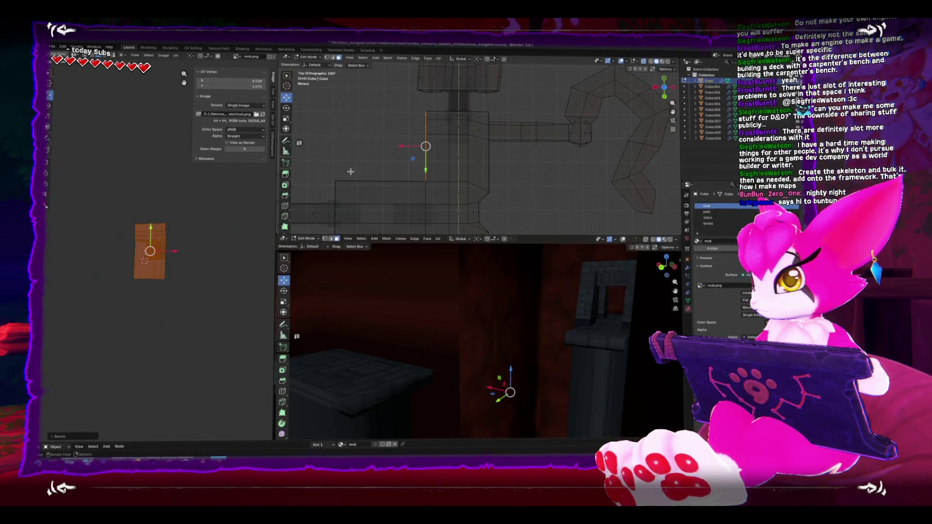
Unwrap the horizontal-edge faces with minimum stretch and enlarge their UV island.
left_click(413, 187)
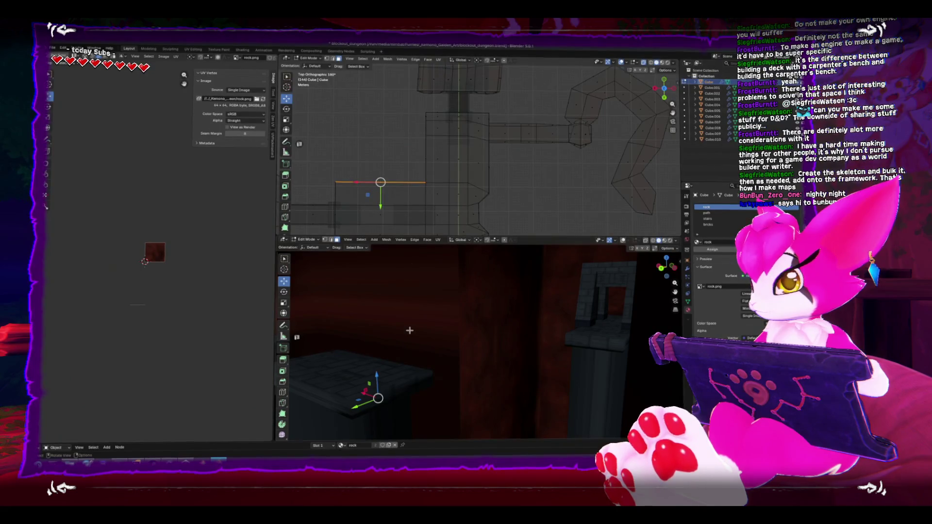
key("u")
left_click(385, 324)
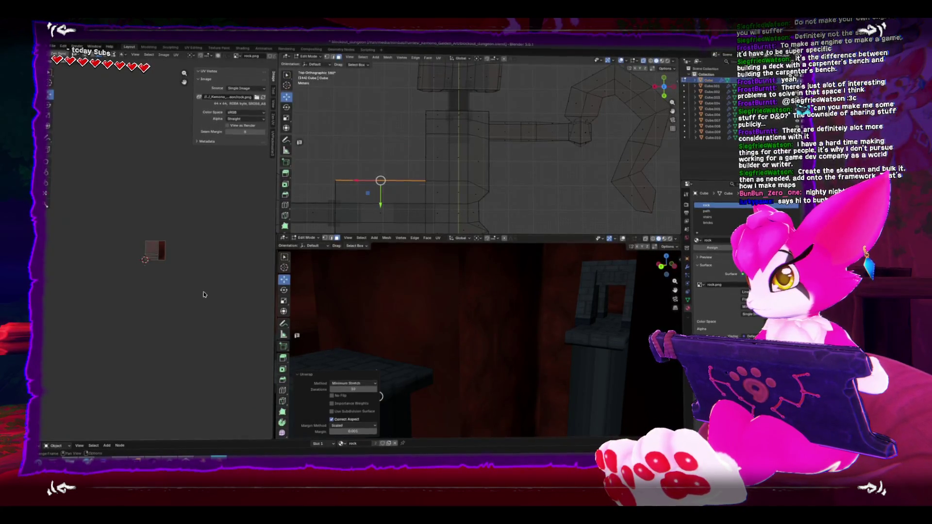
key("s")
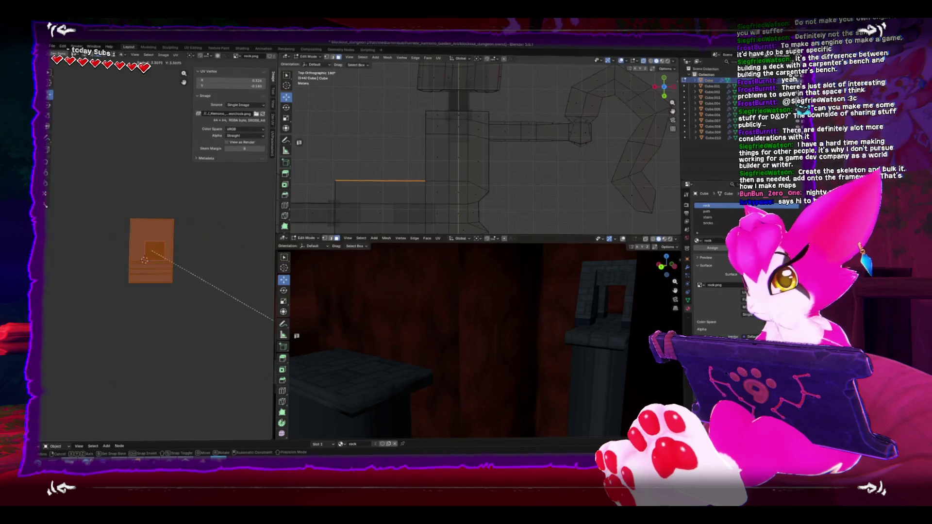
left_click(274, 321)
Inspect the gaps around the pillar, select the next corridor edge and apply right-click context-menu options.
left_click_drag(456, 377, 524, 379)
mouse_move(339, 163)
left_mouse_down()
mouse_move(352, 142)
mouse_move(386, 125)
left_mouse_up()
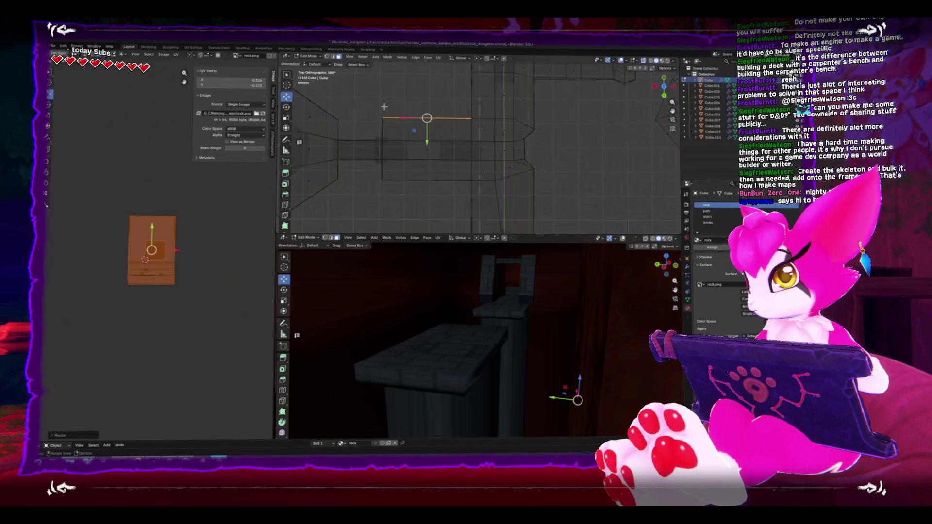
left_click(382, 146)
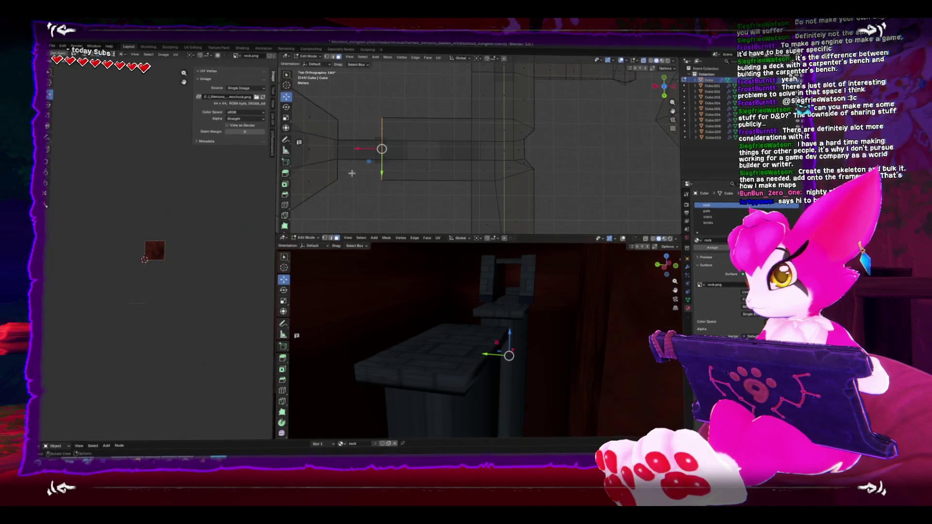
right_click(165, 245)
left_click(203, 267)
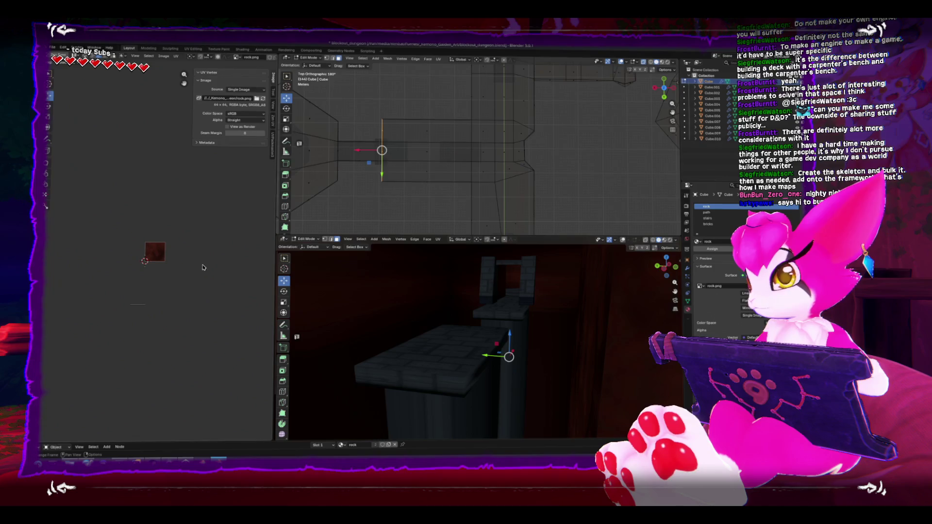
right_click(199, 264)
left_click(197, 286)
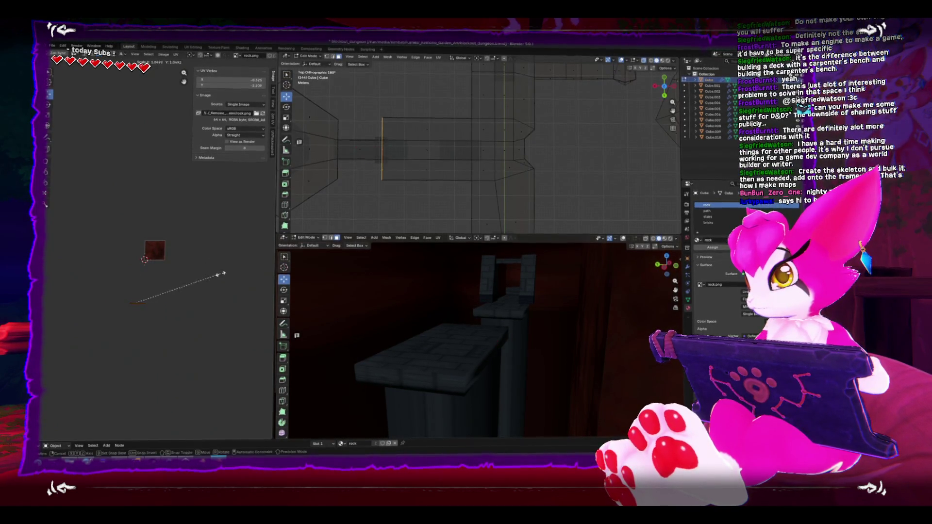
Unwrap the corridor piece's left-end vertical edge faces and scale up their UV island.
left_click(362, 148)
left_click_drag(381, 98, 392, 207)
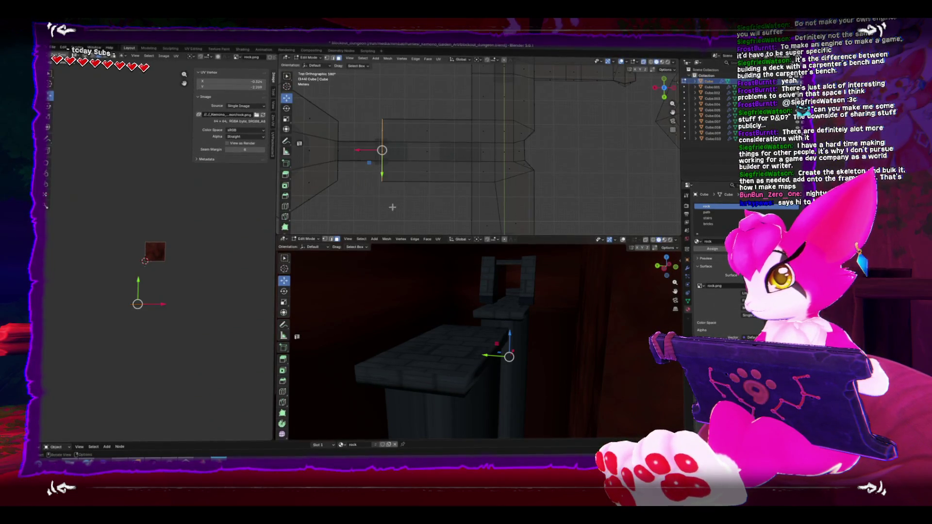
key("u")
left_click(389, 195)
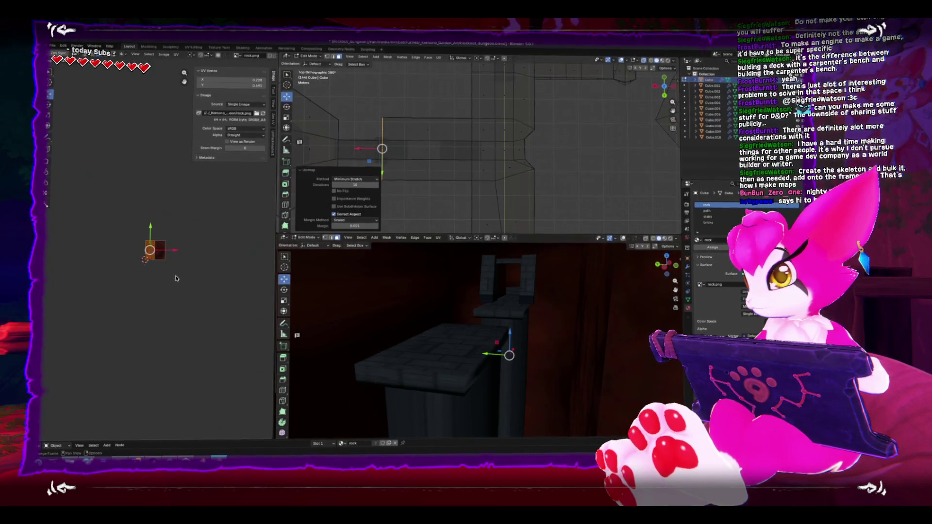
key("s")
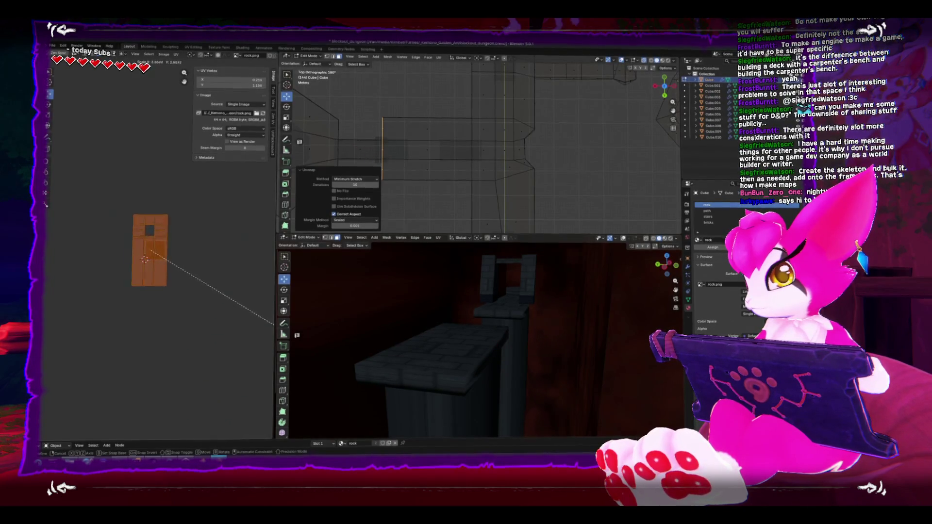
left_click(273, 319)
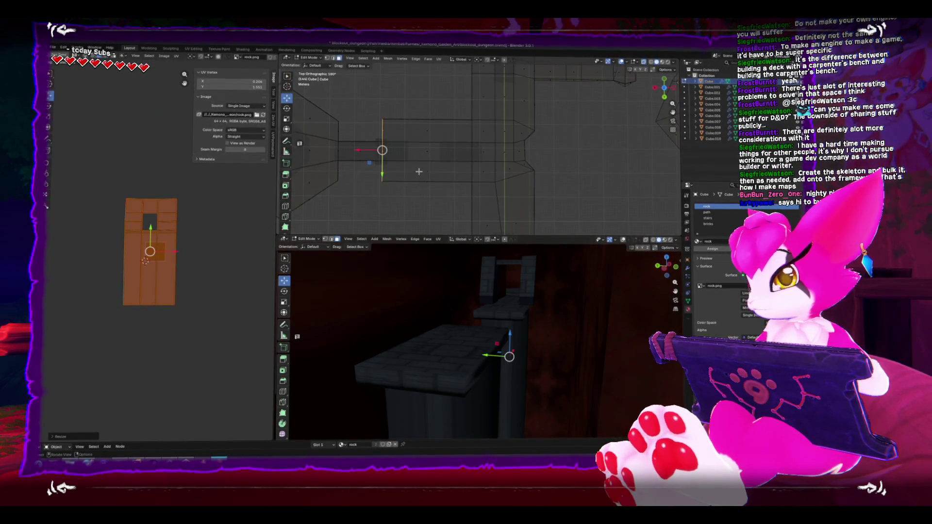
Unwrap the faces along the next corridor edge and enlarge the whole UV island.
left_click_drag(350, 176, 478, 197)
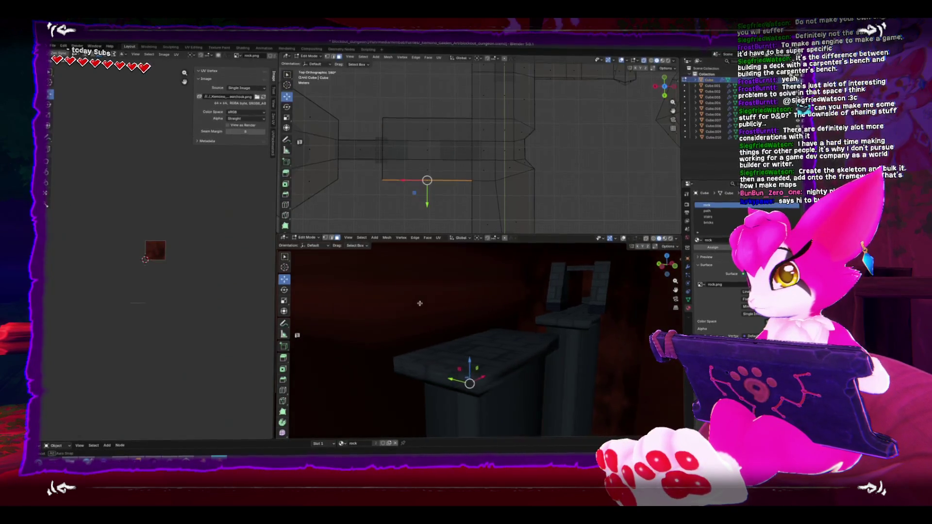
scroll(402, 299, "down", 3)
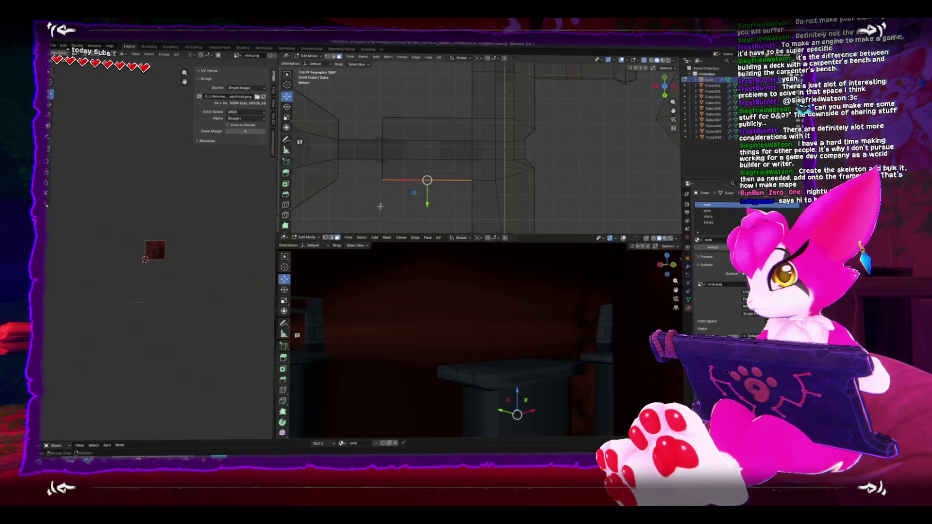
key("u")
left_click(462, 207)
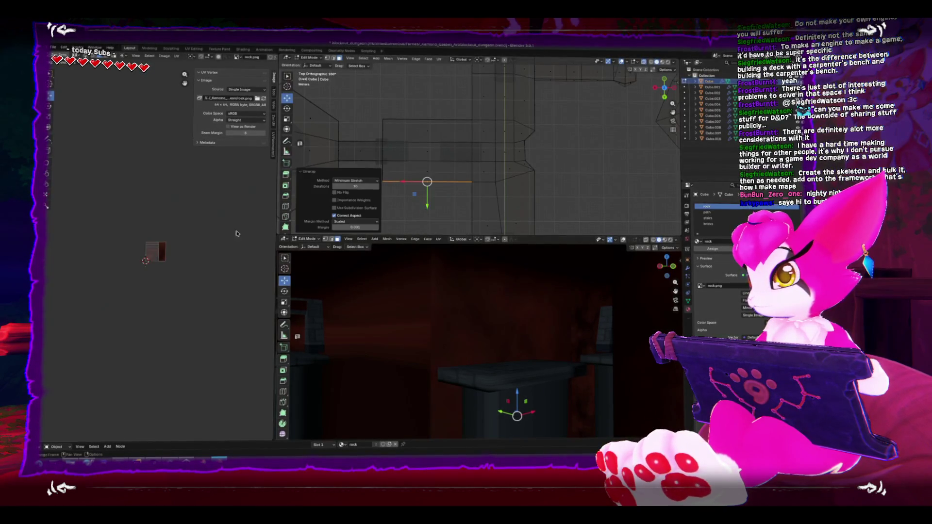
key("a")
key("s")
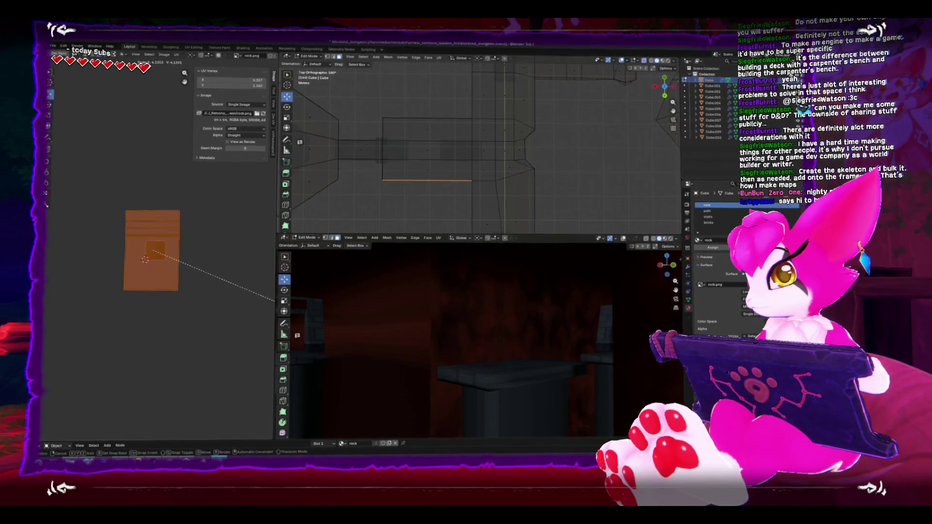
left_click(275, 301)
Unwrap the next stretch of wall and resize its UV island.
left_click_drag(414, 149, 439, 206)
key("u")
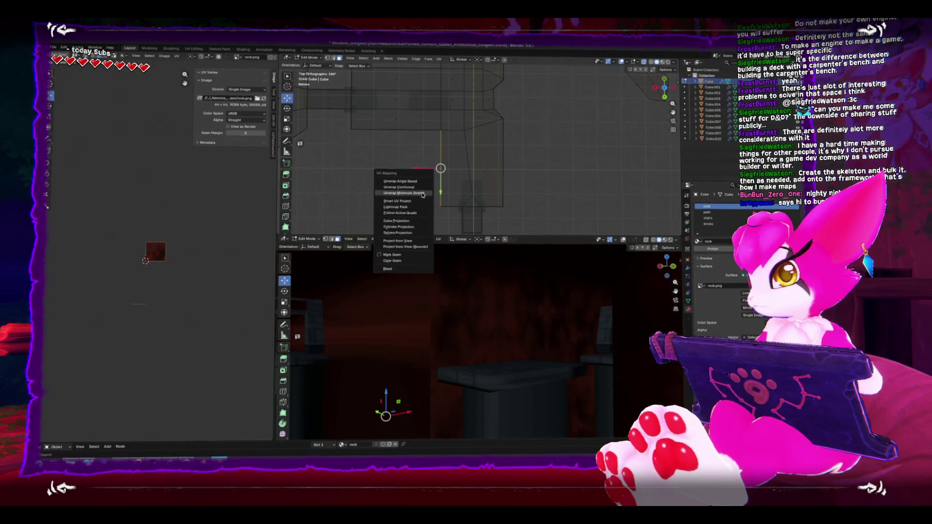
left_click(422, 194)
key("s")
left_click(44, 300)
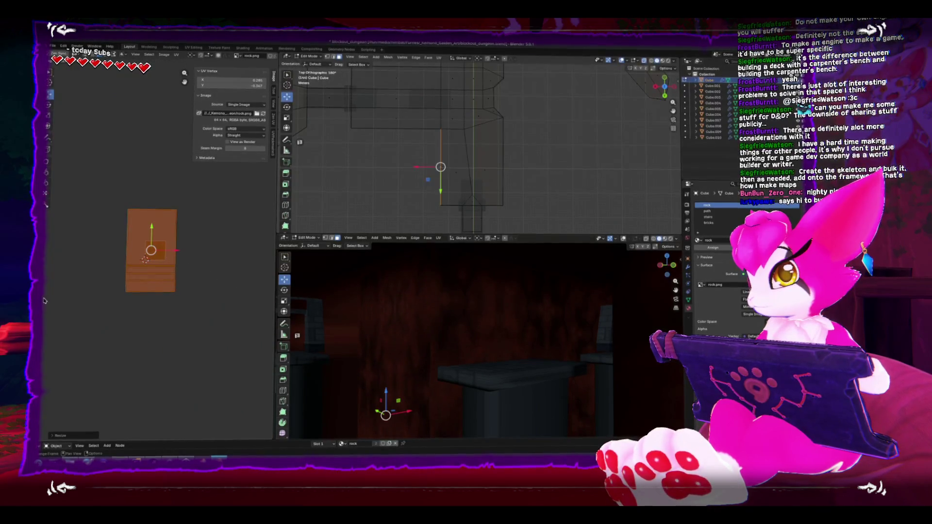
Unwrap the corridor's bottom edge faces with minimum stretch and enlarge their UV island.
left_click_drag(426, 200, 541, 214)
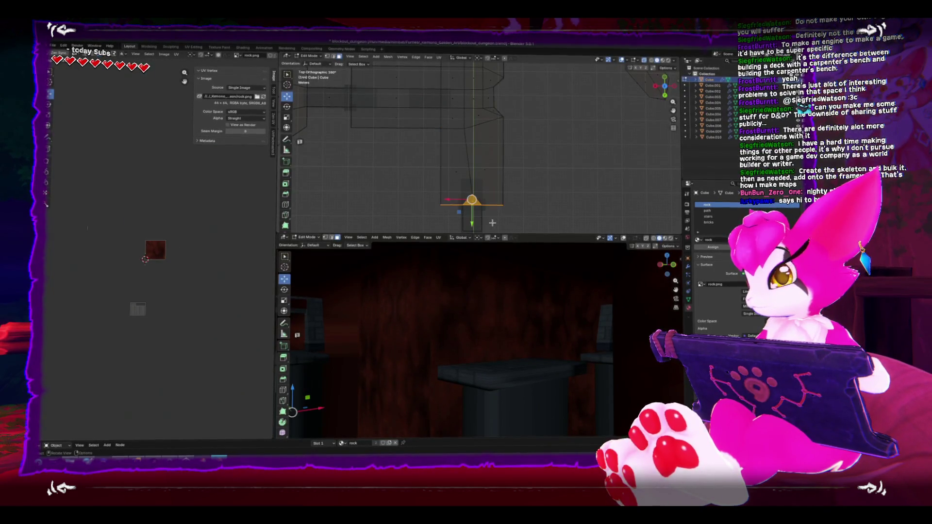
left_click_drag(340, 313, 306, 316)
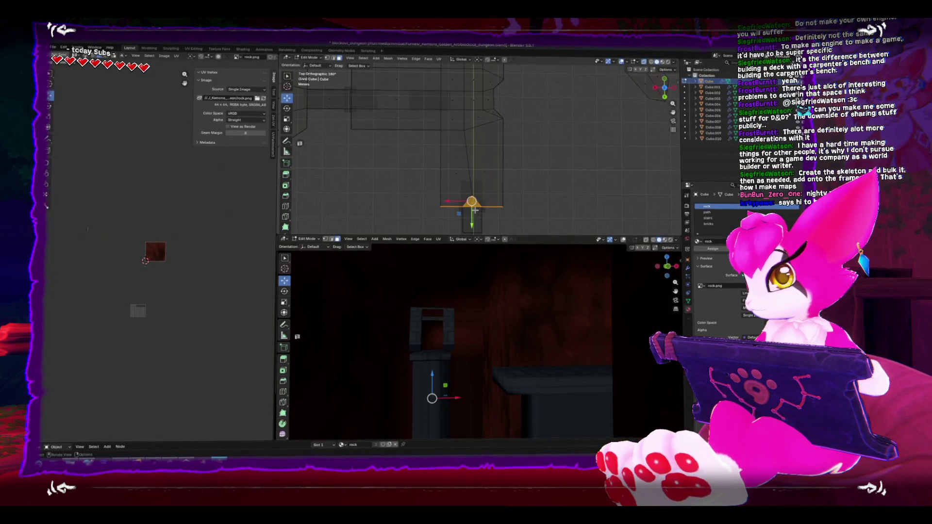
left_click_drag(454, 192, 487, 203)
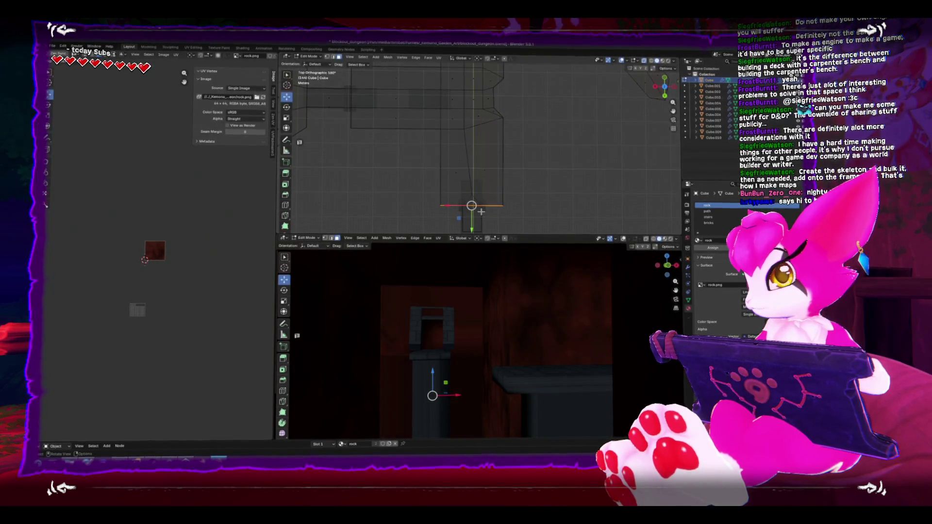
key("u")
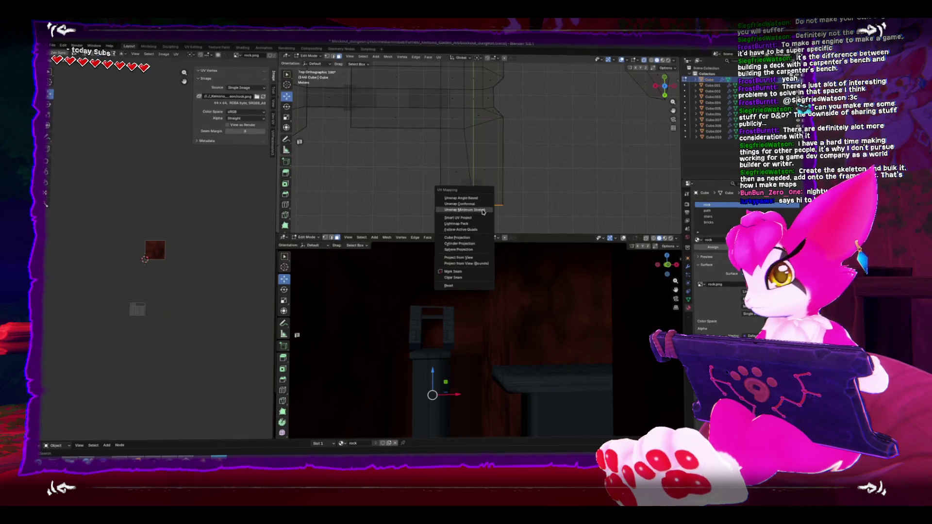
left_click(483, 211)
key("a")
key("s")
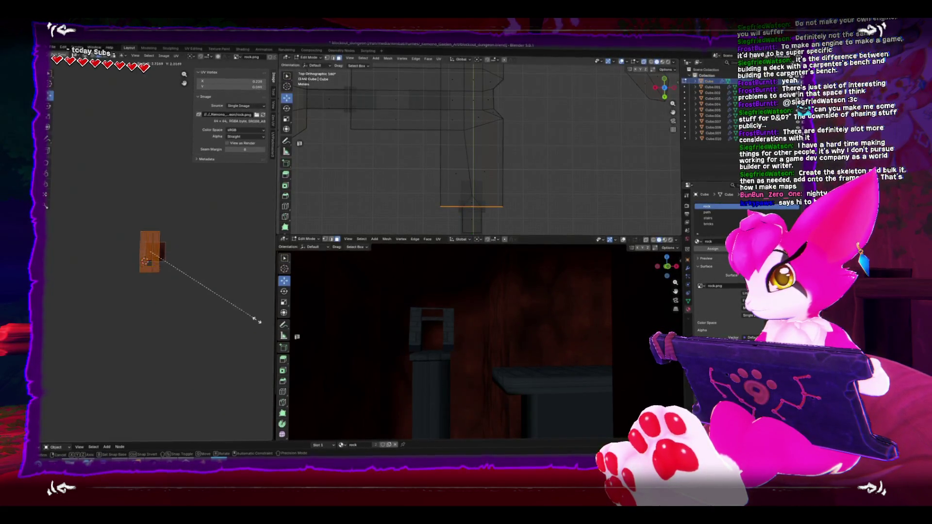
left_click(271, 303)
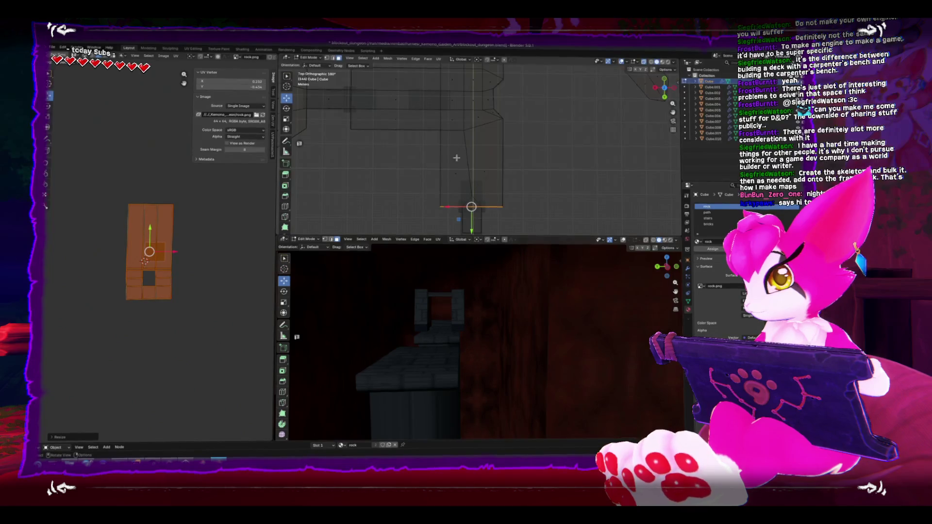
Unwrap the hexagonal pillar's top and left faces and scale their UV island.
scroll(456, 158, "down", 5)
mouse_move(359, 116)
left_mouse_down()
mouse_move(393, 139)
mouse_move(445, 129)
left_mouse_up()
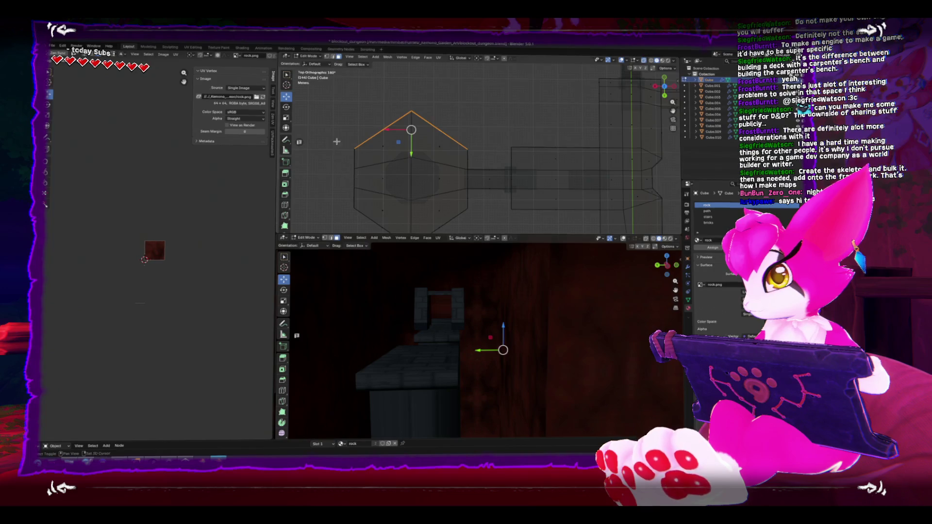
left_click_drag(334, 139, 363, 208)
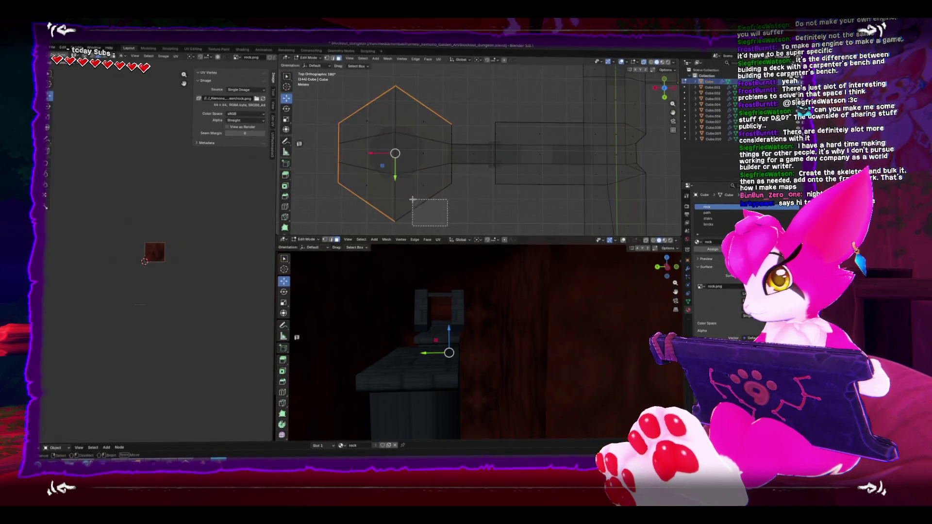
mouse_move(485, 300)
left_mouse_down()
mouse_move(463, 297)
mouse_move(457, 329)
mouse_move(383, 181)
left_mouse_up()
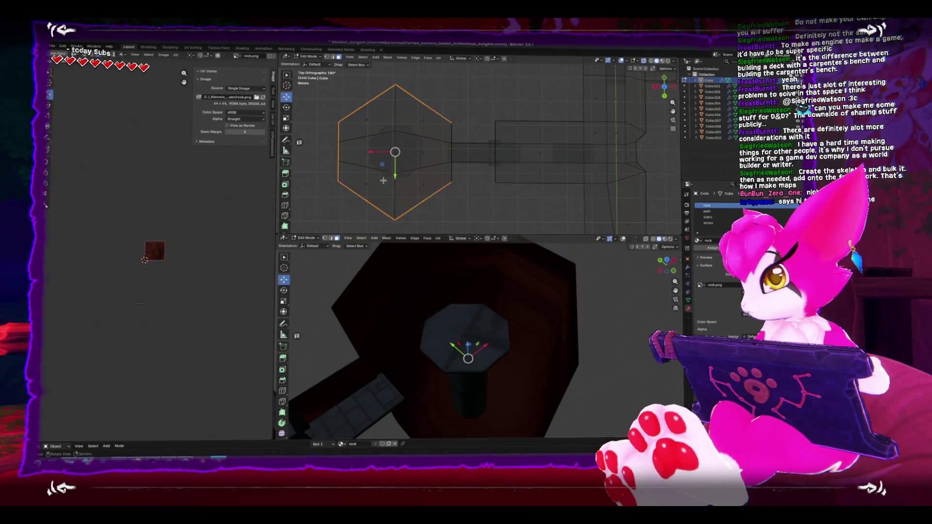
key("u")
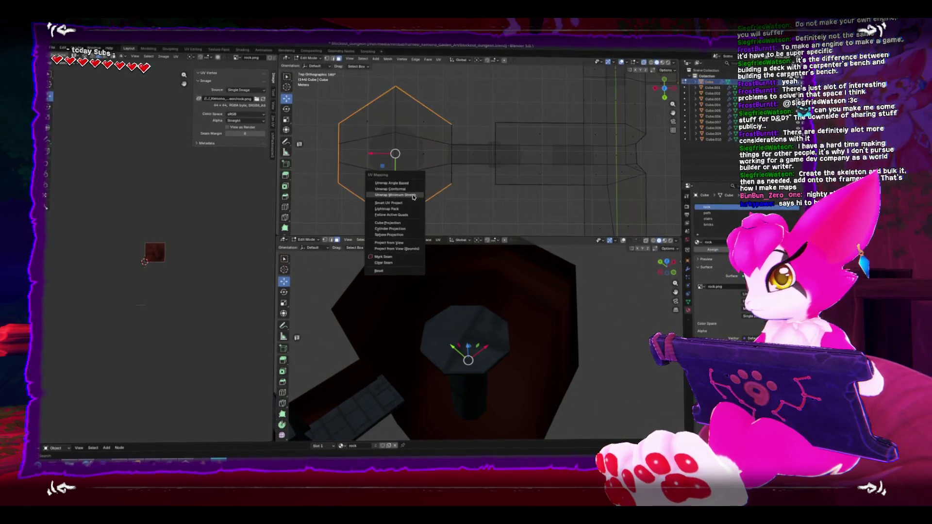
left_click(416, 198)
key("a")
key("s")
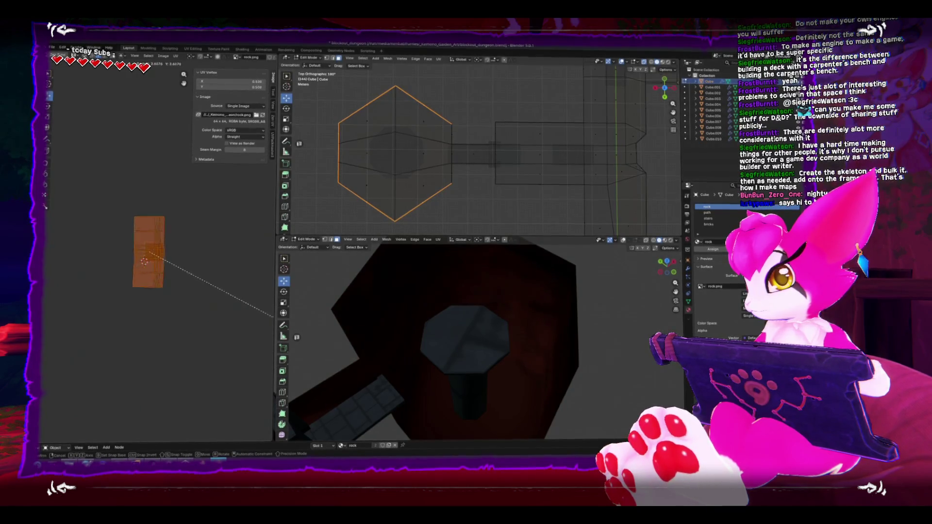
left_click(248, 291)
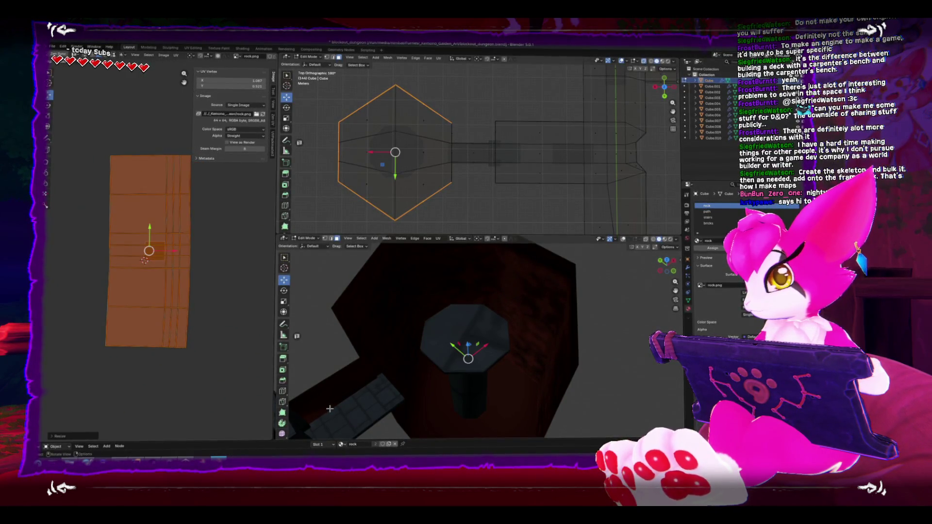
Unwrap the connecting edge faces beside the hexagon and resize their UV island.
left_click_drag(388, 339, 406, 307)
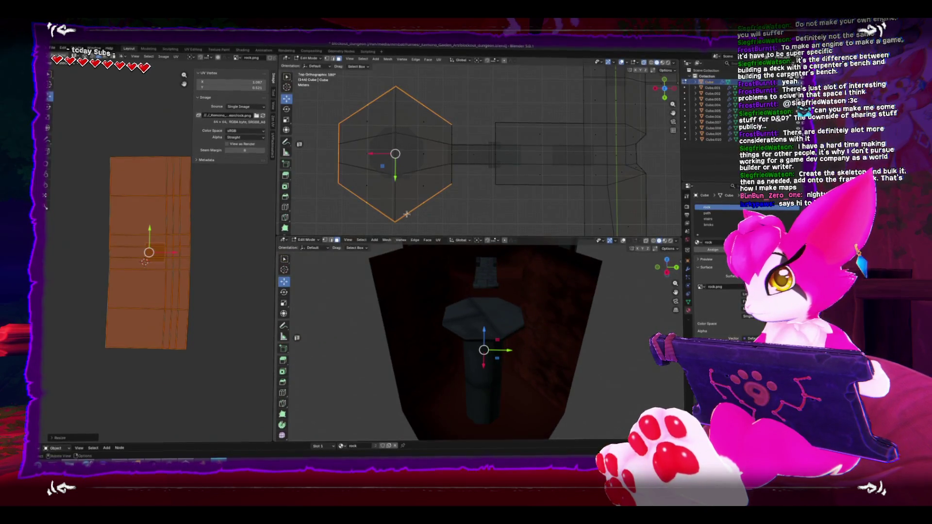
left_click(460, 183)
key("u")
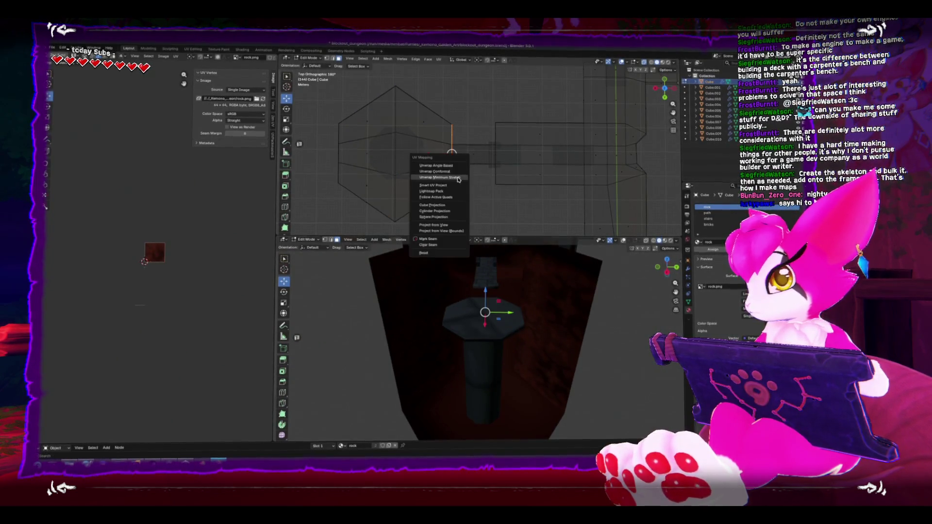
left_click(462, 188)
key("a")
key("s")
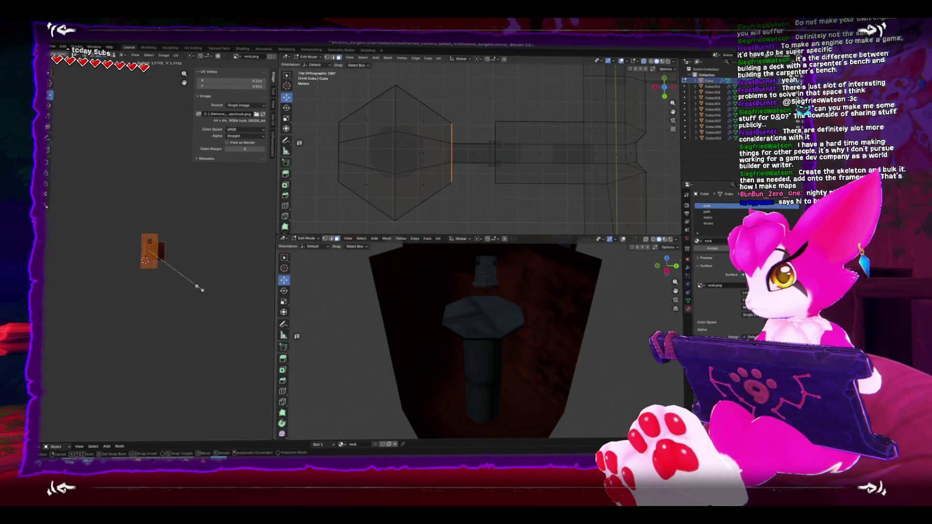
left_click(275, 309)
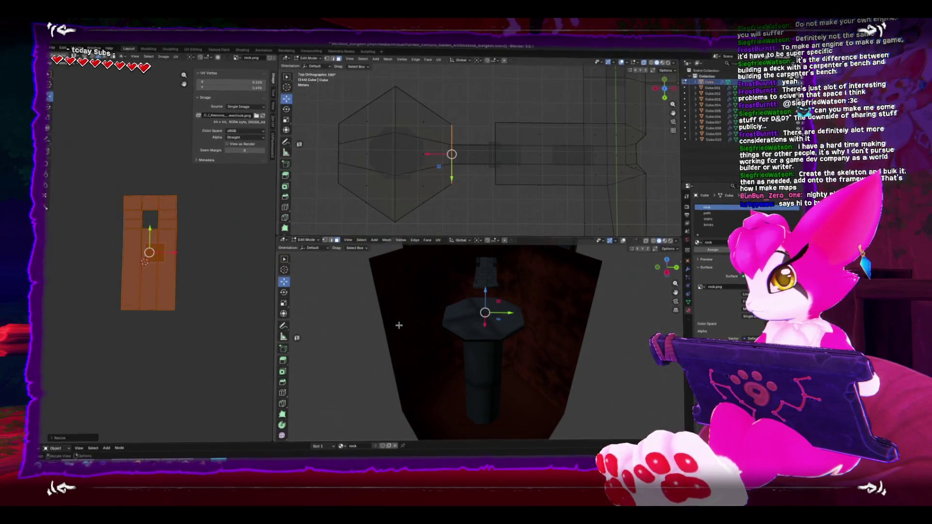
Walk-navigate through the level to check the rock texture on the walls and pedestal frame.
key("shift+grave")
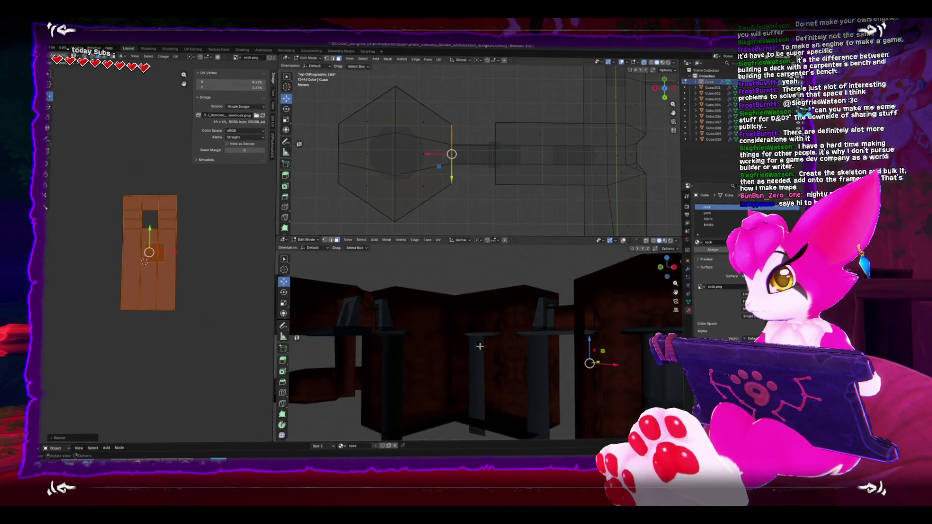
key("s")
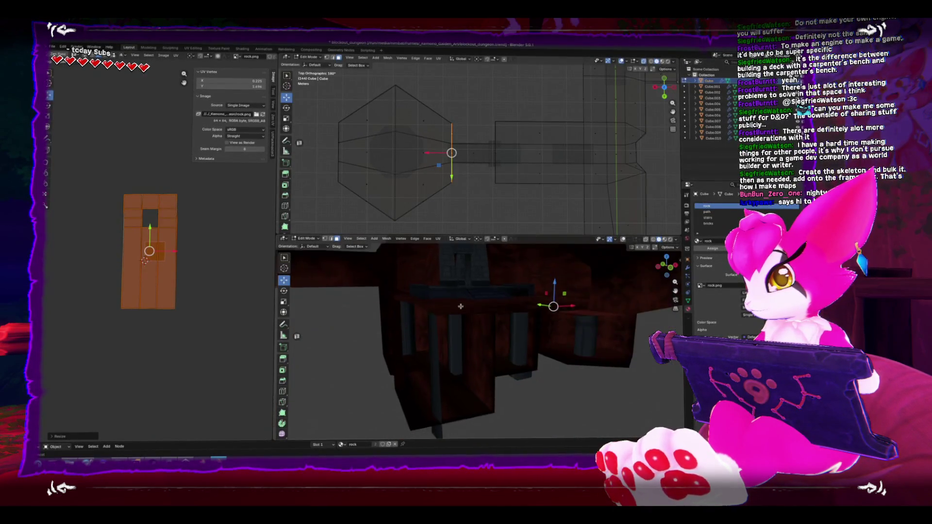
key("w")
key("w")
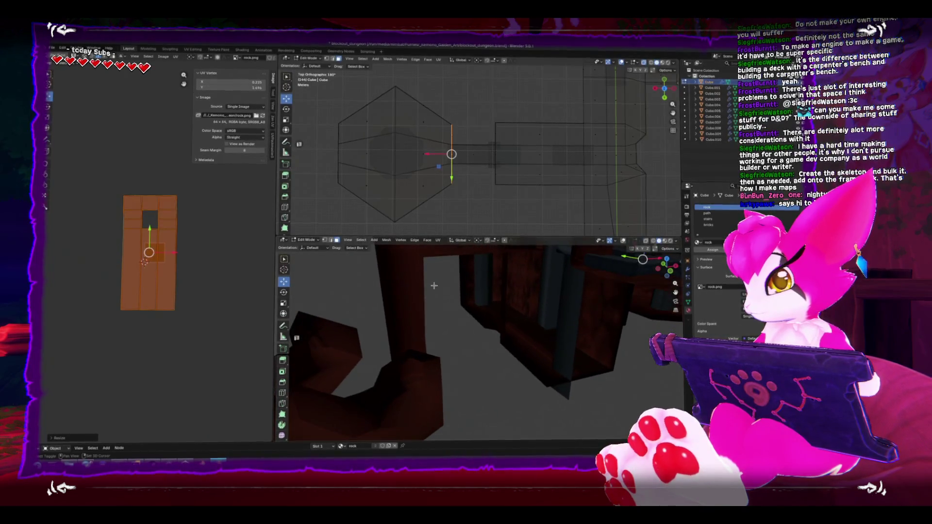
key("a")
key("w")
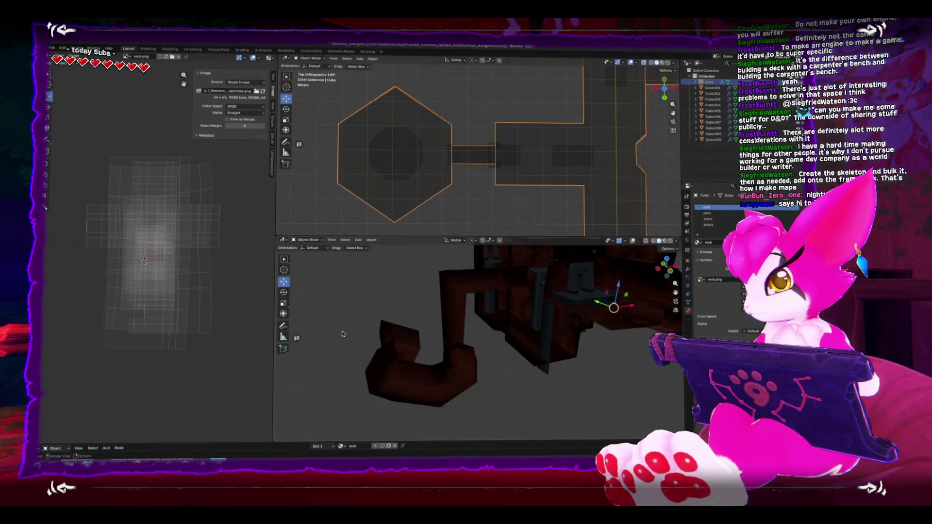
Select the lower curved corridor section in X-ray, unwrap it with minimum stretch, and resize its UV island.
left_click(434, 362)
key("alt+z")
scroll(392, 195, "down", 3)
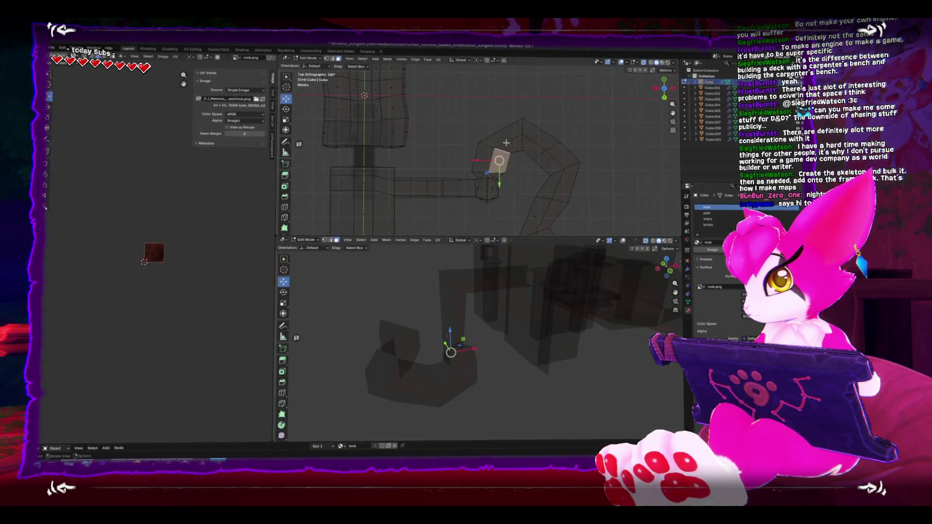
key("ctrl+KP_1")
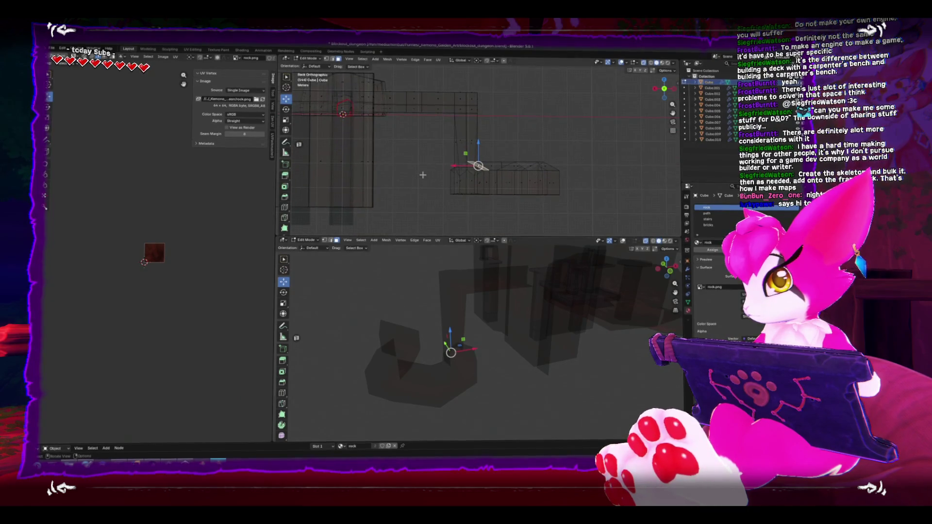
mouse_move(492, 179)
left_mouse_down()
mouse_move(580, 186)
mouse_move(544, 172)
mouse_move(527, 191)
left_mouse_up()
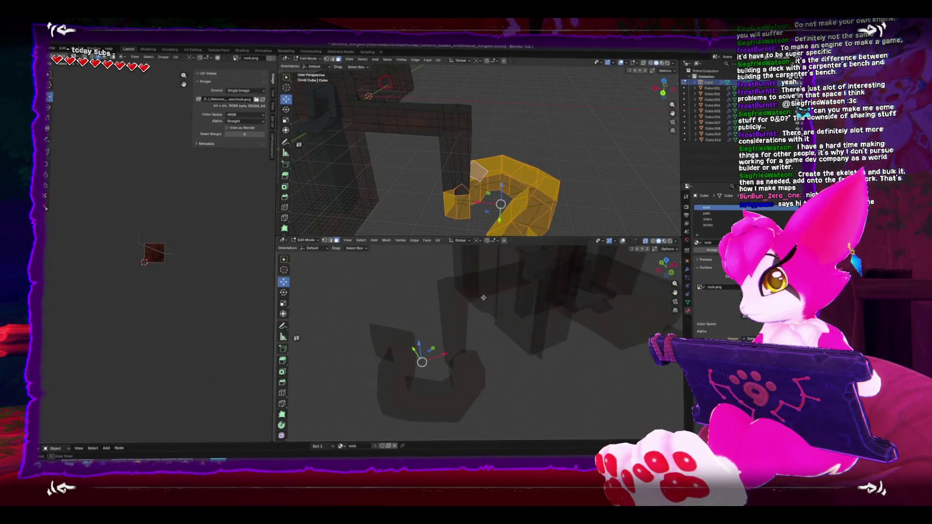
key("alt+z")
key("u")
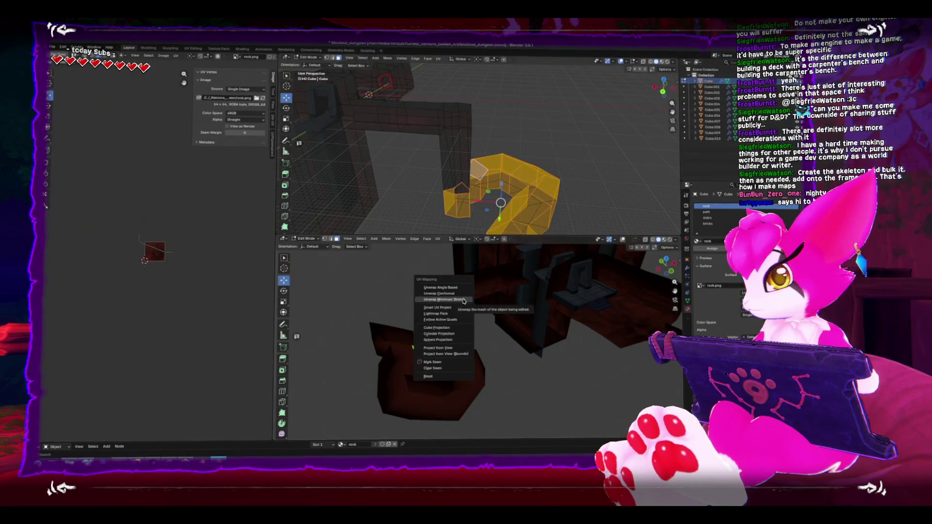
left_click(464, 309)
key("s")
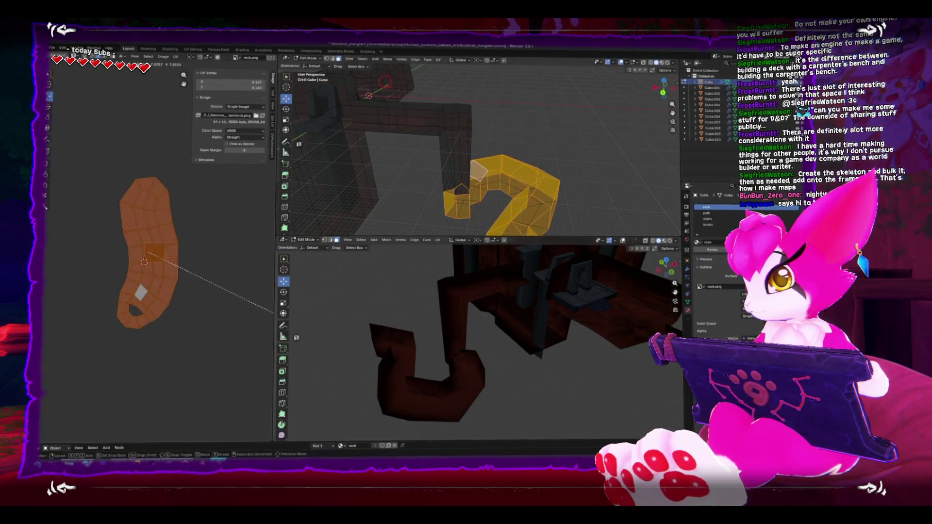
left_click(255, 312)
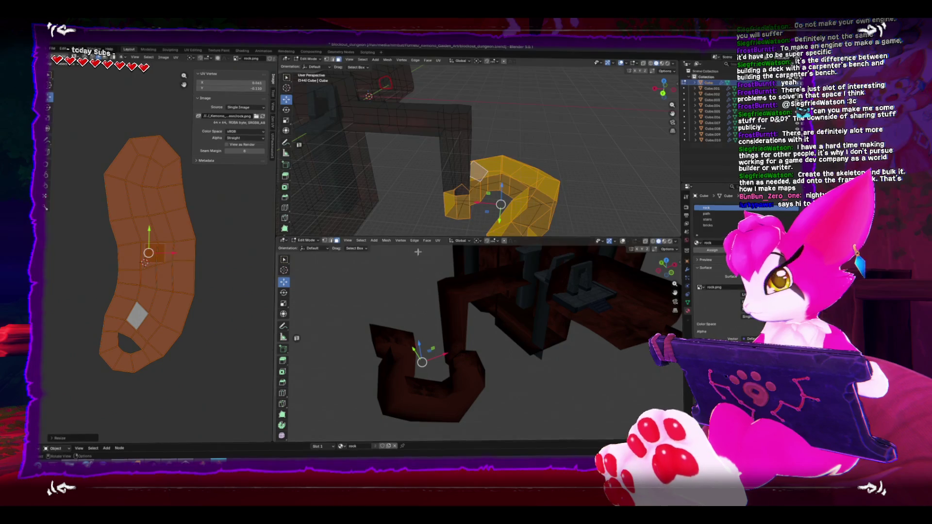
Unwrap the corridor's bottom faces, enlarge their UV island, and return to object mode.
key("ctrl+KP_1")
left_click_drag(407, 185, 575, 215)
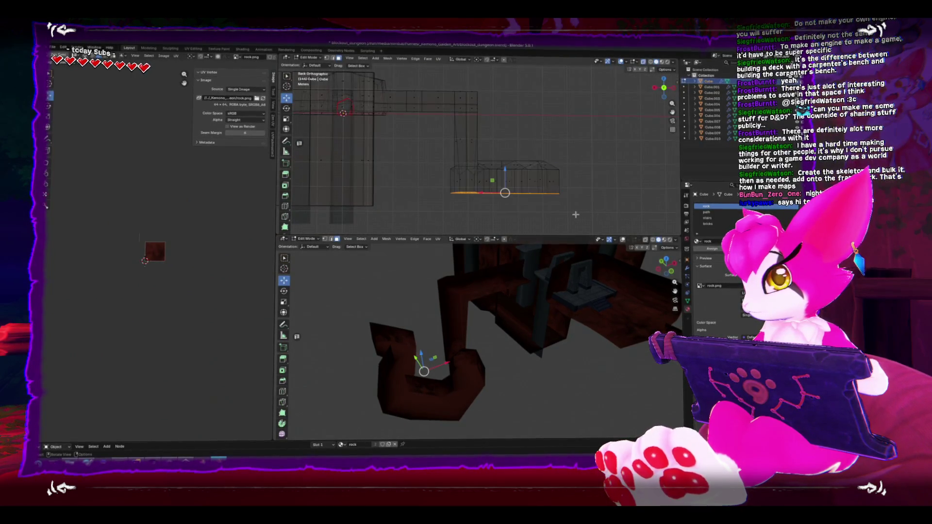
key("u")
left_click(515, 213)
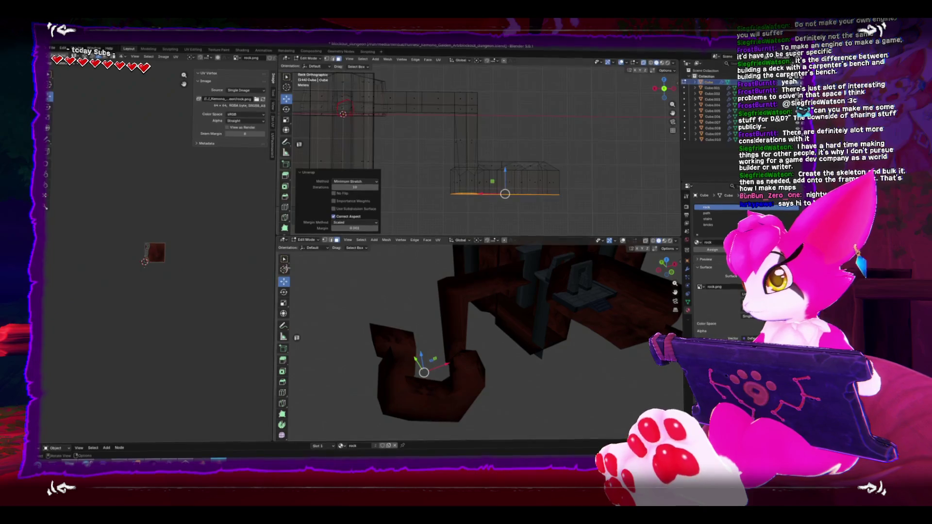
key("s")
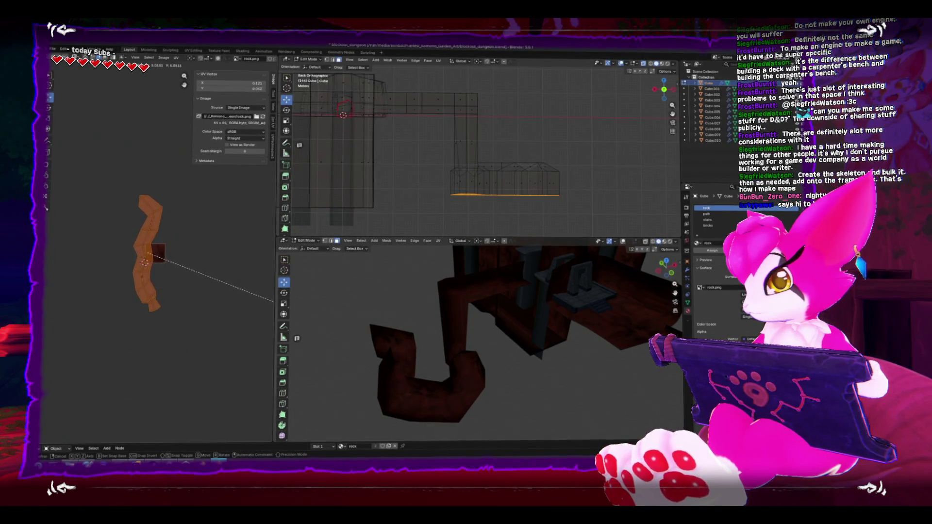
left_click(281, 286)
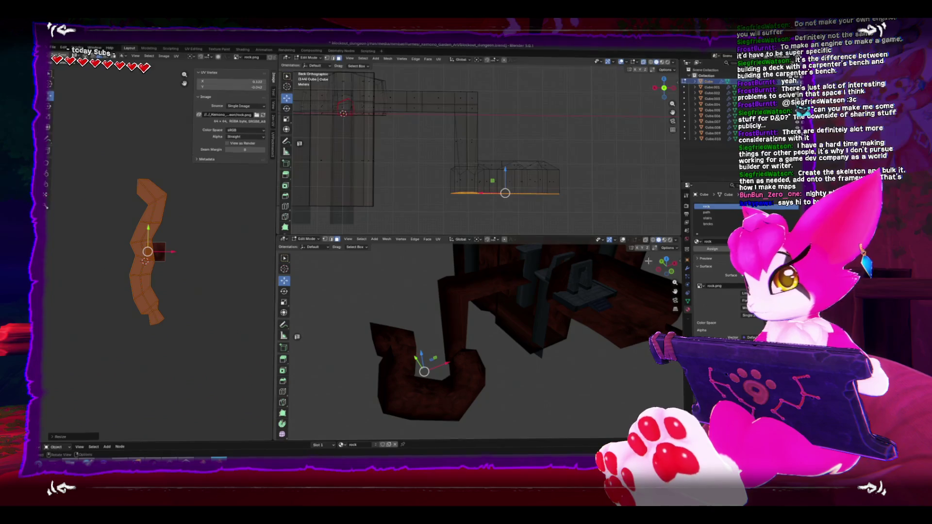
key("Tab")
left_click(307, 278)
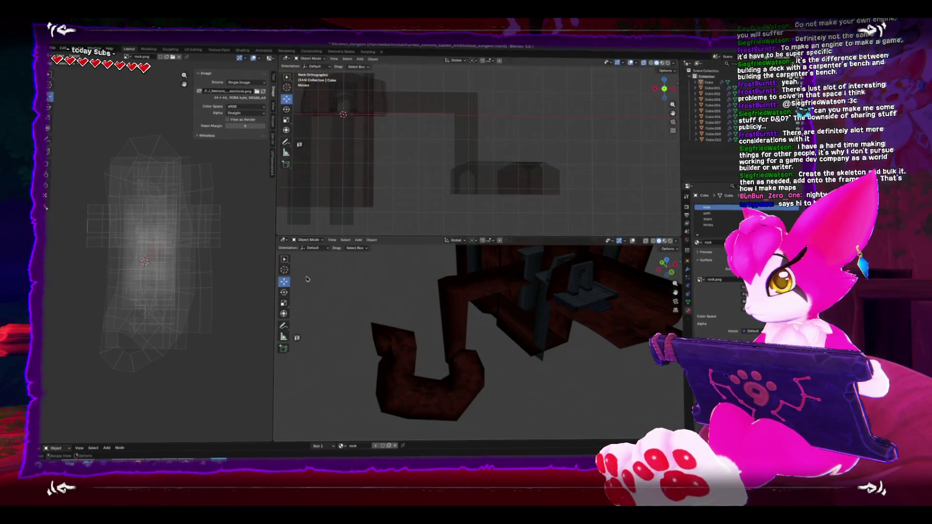
Save the .blend with Ctrl+S and export FBX via File > Export, overwriting Dungeon_Blockout.fbx.
left_click_drag(327, 275, 376, 330)
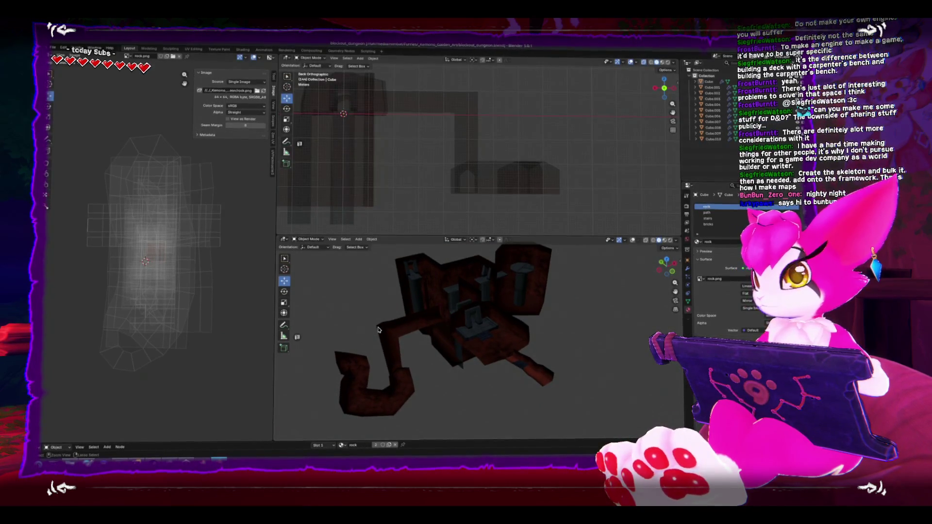
key("ctrl+s")
left_click(53, 50)
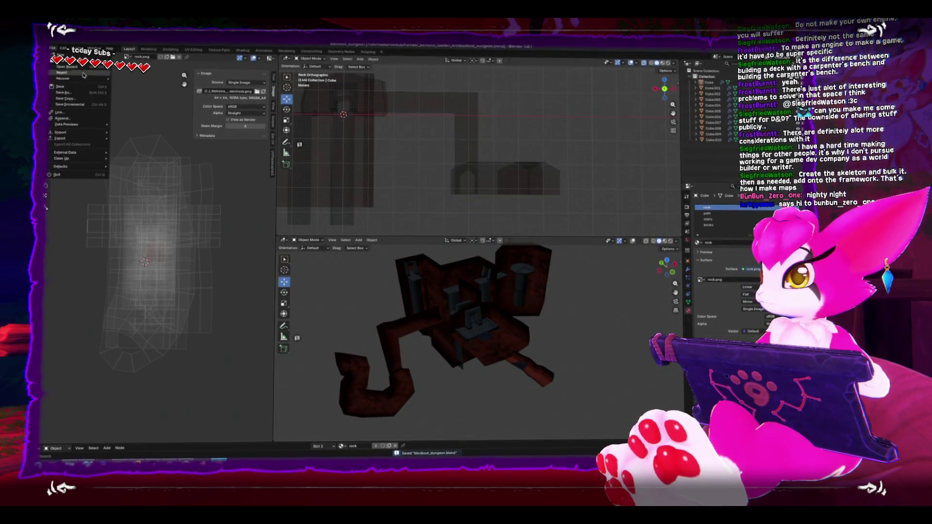
mouse_move(73, 140)
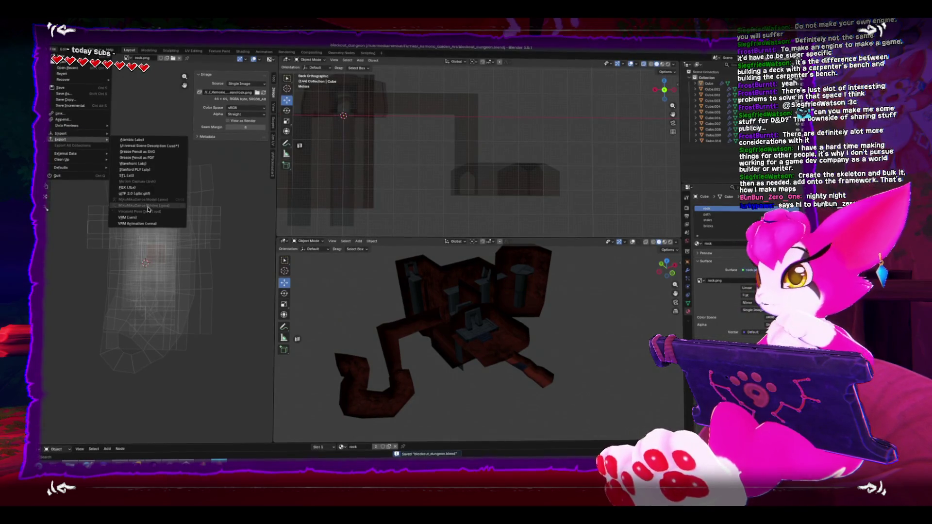
left_click(138, 187)
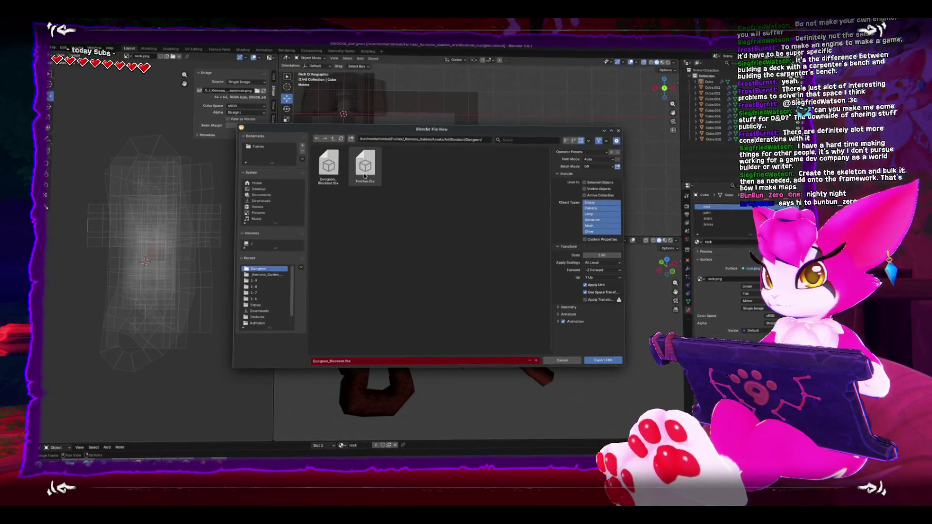
double_click(328, 167)
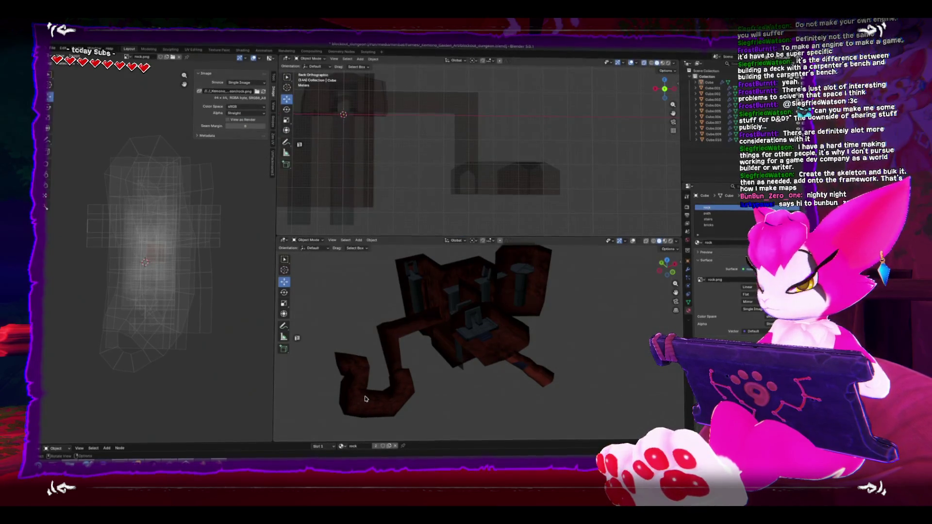
key("alt+Tab")
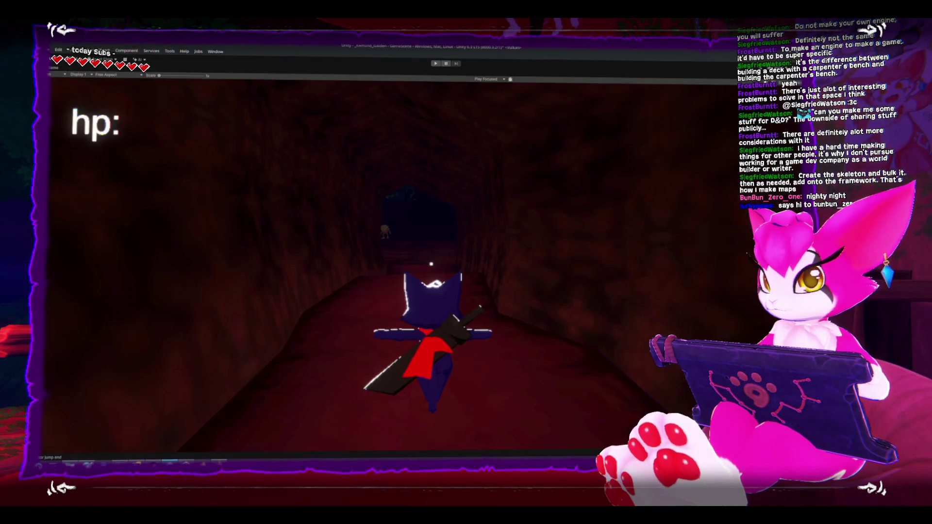
Stop the Unity playtest with Ctrl+P and fly through the Scene view to inspect the reimported walls.
mouse_move(186, 461)
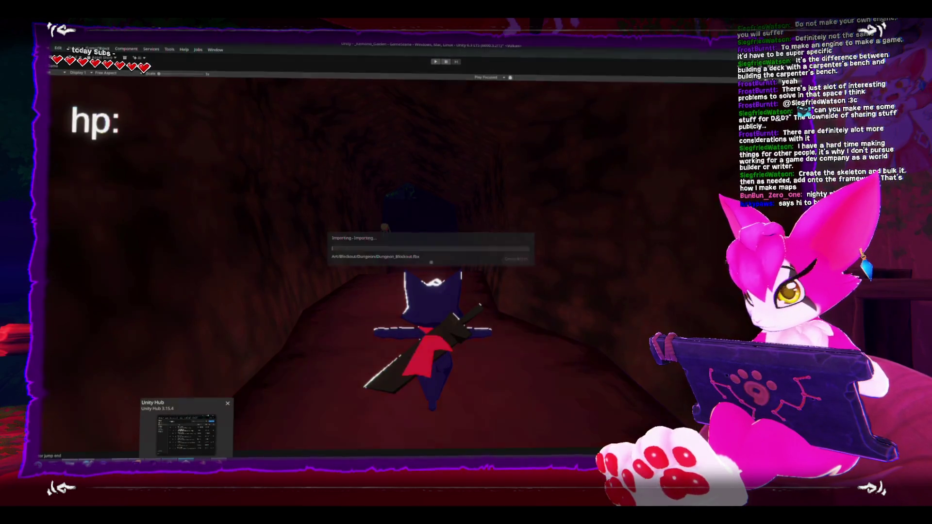
key("ctrl+p")
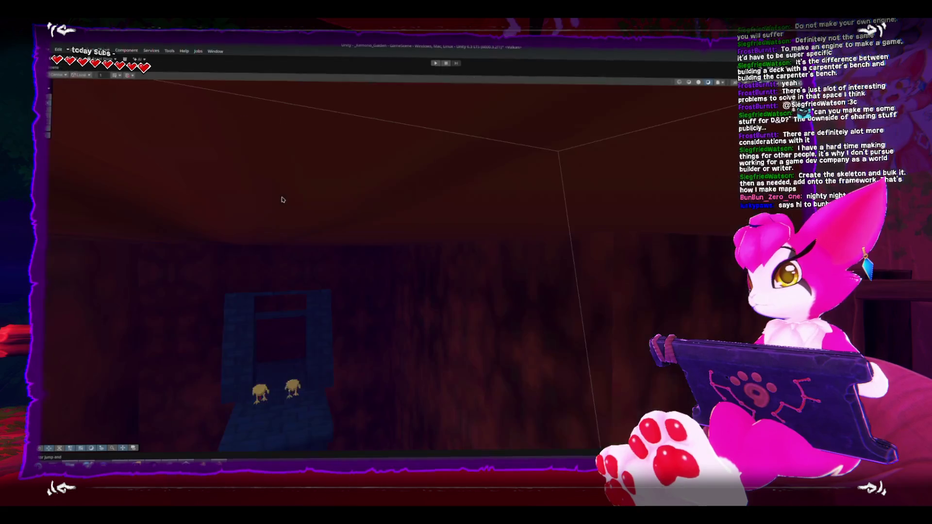
mouse_move(282, 199)
left_mouse_down()
mouse_move(289, 227)
mouse_move(339, 168)
mouse_move(350, 129)
mouse_move(440, 167)
mouse_move(506, 179)
mouse_move(459, 185)
mouse_move(486, 283)
mouse_move(519, 198)
mouse_move(541, 181)
mouse_move(456, 214)
mouse_move(619, 201)
mouse_move(435, 217)
mouse_move(531, 210)
mouse_move(430, 227)
mouse_move(668, 221)
mouse_move(540, 214)
mouse_move(539, 202)
mouse_move(276, 205)
mouse_move(208, 164)
mouse_move(191, 247)
mouse_move(206, 202)
mouse_move(374, 231)
mouse_move(277, 252)
mouse_move(259, 228)
mouse_move(387, 202)
mouse_move(360, 196)
mouse_move(362, 211)
left_mouse_up()
Select a climb box and frame it in Wireframe mode to compare it against the room walls.
left_click(334, 249)
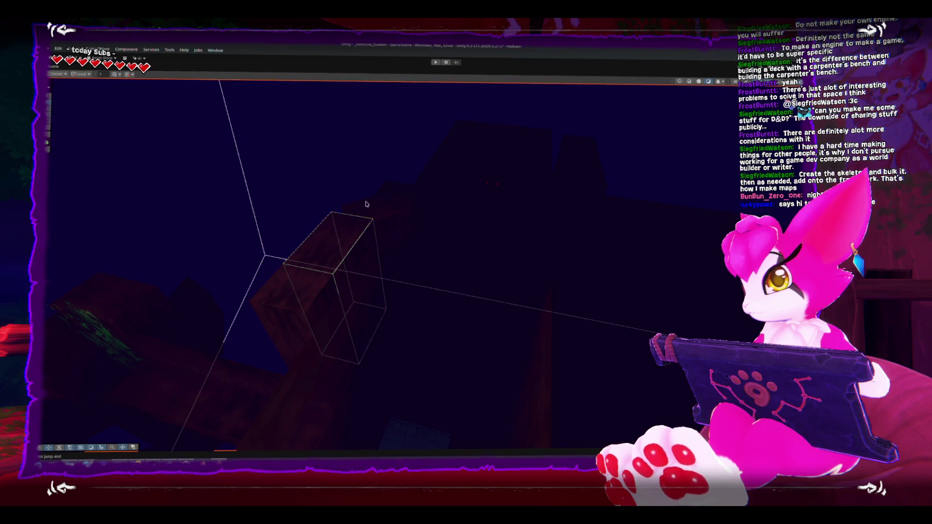
left_click(681, 80)
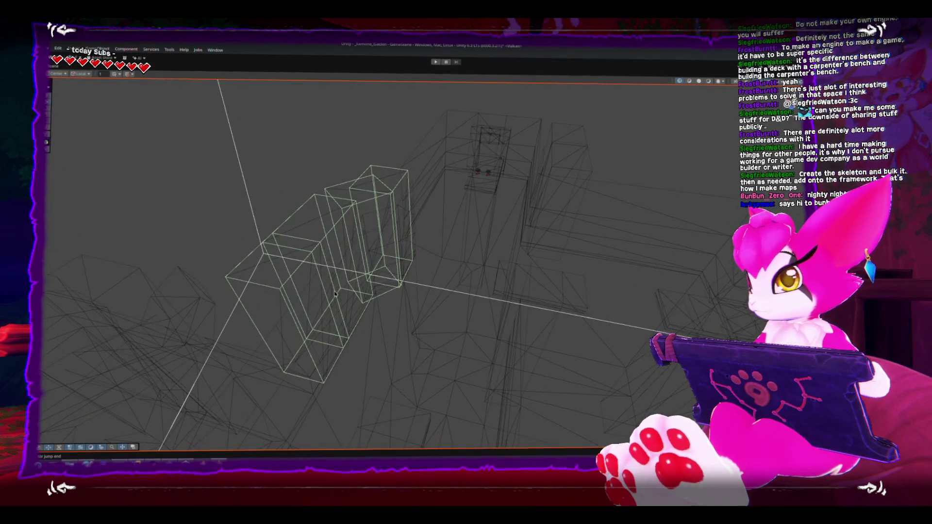
key("f")
mouse_move(456, 264)
left_mouse_down()
mouse_move(440, 278)
mouse_move(495, 183)
mouse_move(663, 93)
left_mouse_up()
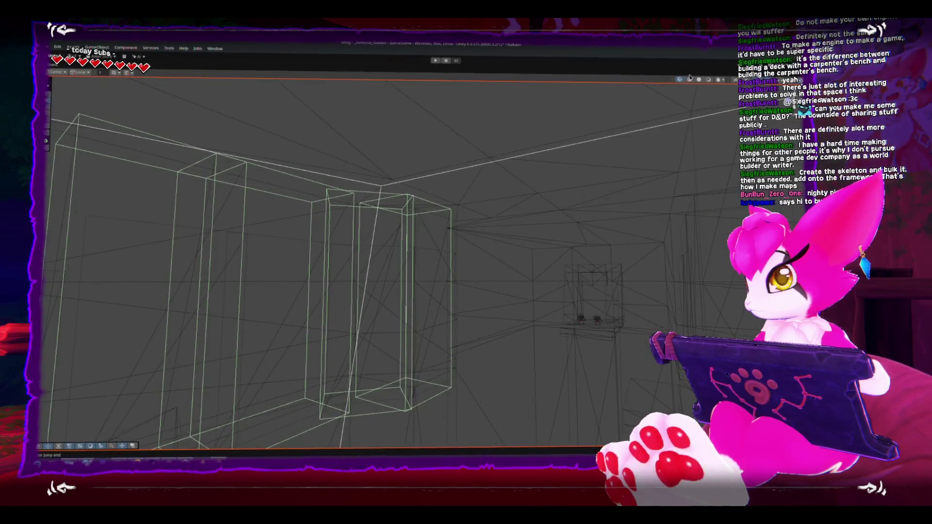
left_click(690, 79)
Back in Shaded mode, click through to the large room mesh and restore the full layout.
mouse_move(558, 164)
left_mouse_down()
mouse_move(402, 245)
mouse_move(462, 237)
mouse_move(287, 235)
left_mouse_up()
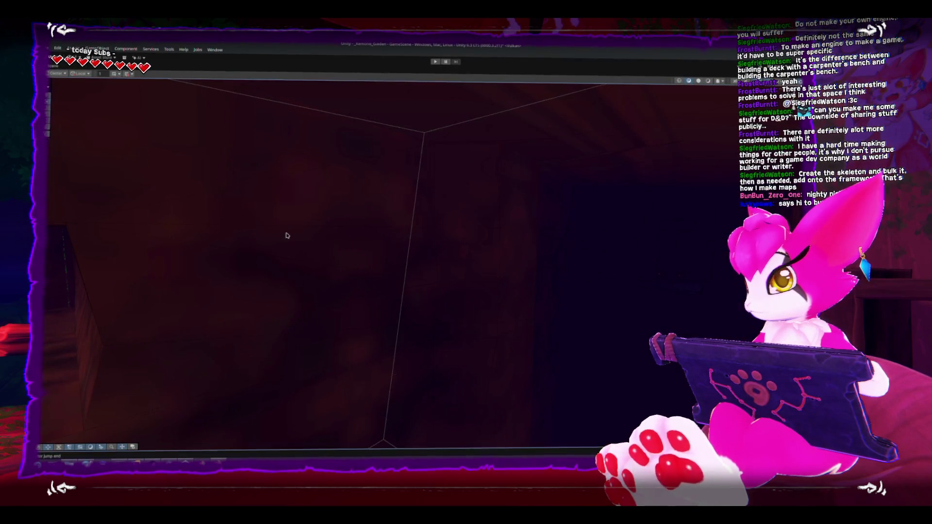
left_click(258, 233)
left_click(349, 240)
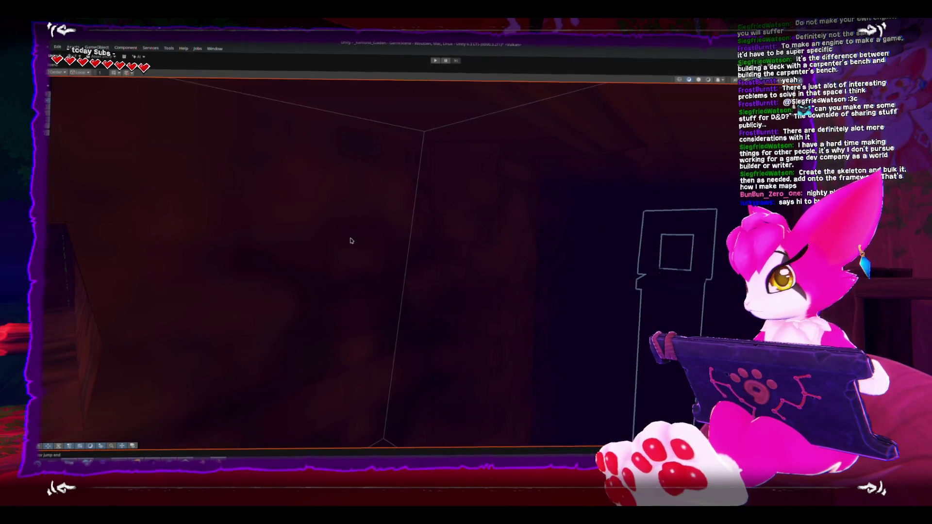
left_click(349, 239)
left_click(372, 234)
key("shift+space")
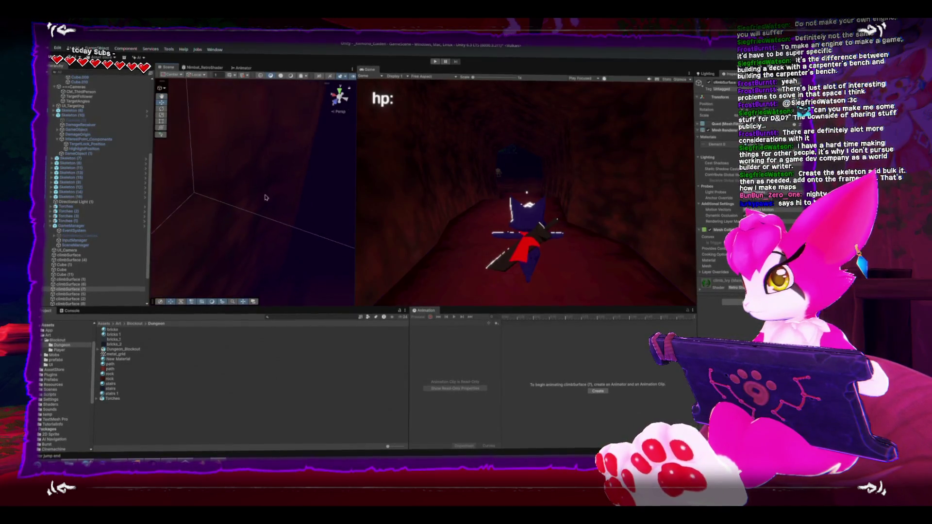
scroll(214, 179, "down", 3)
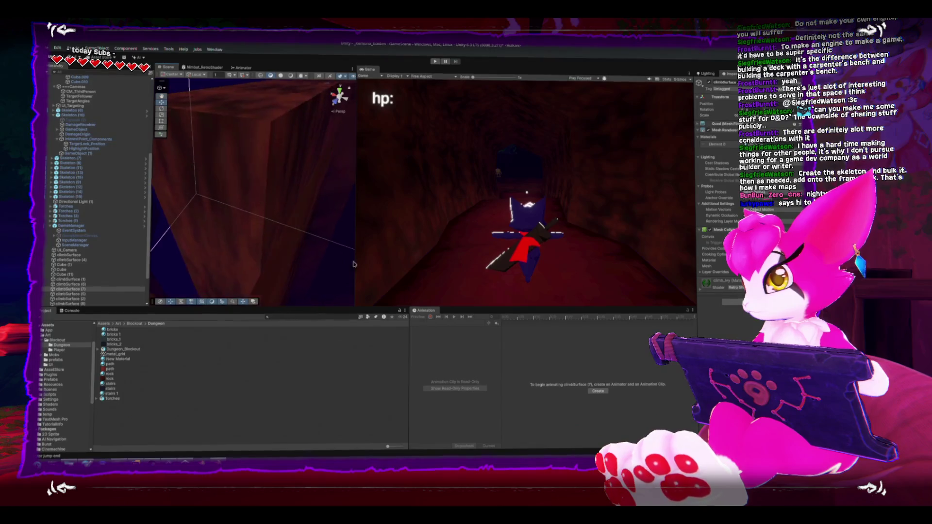
left_click(299, 244)
key("f")
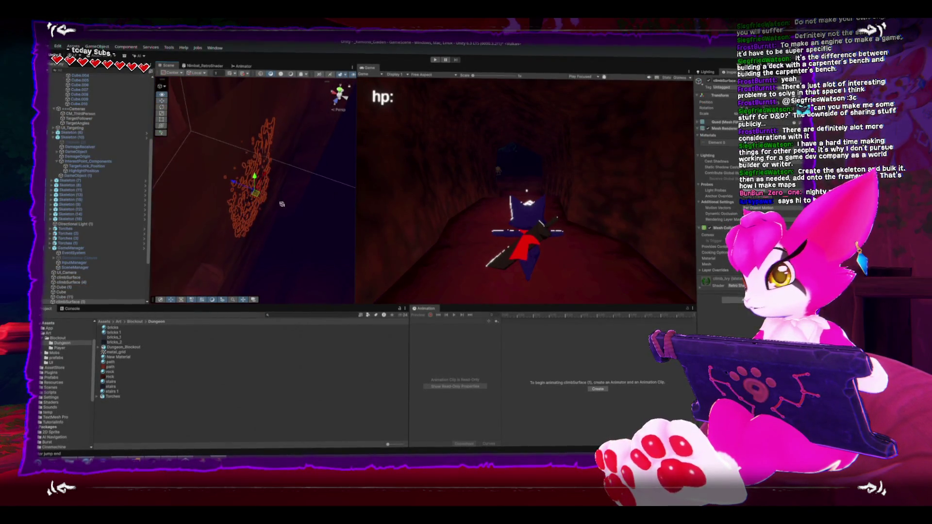
left_click_drag(281, 203, 289, 204)
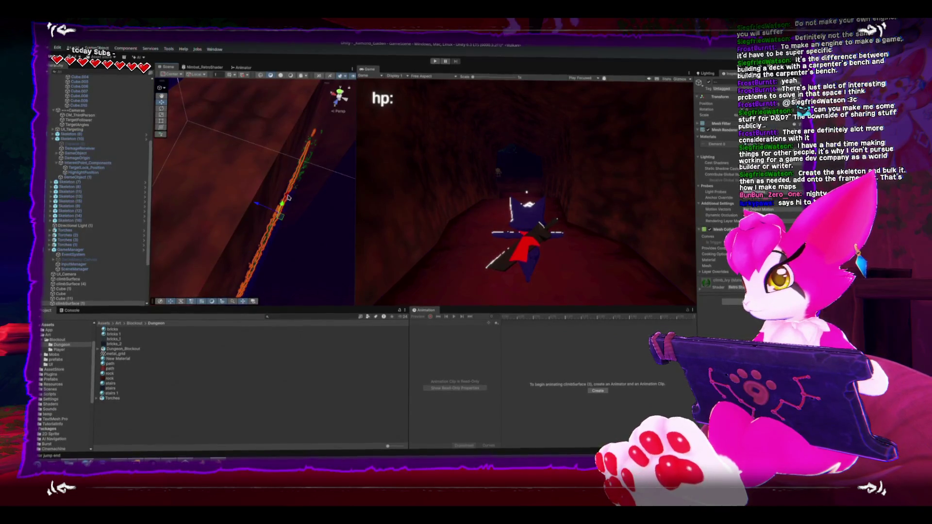
left_click_drag(291, 168, 275, 189)
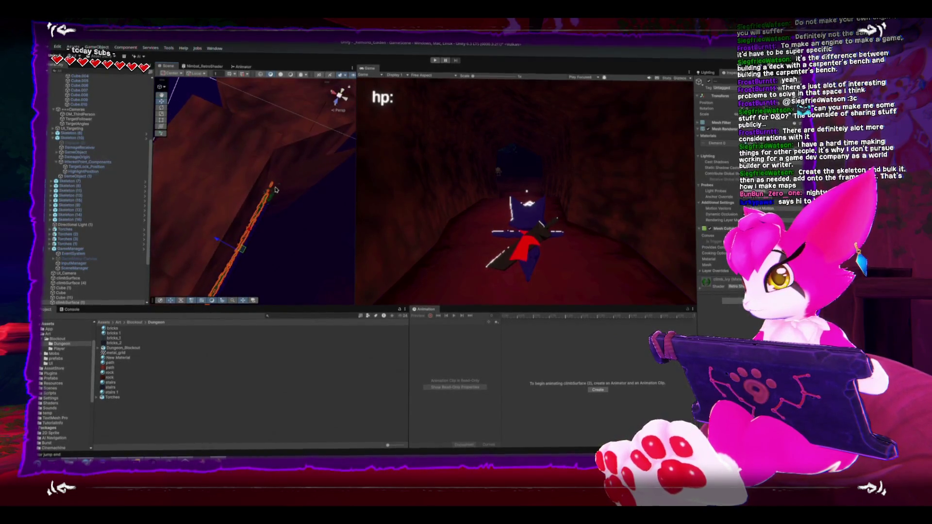
left_click(282, 146)
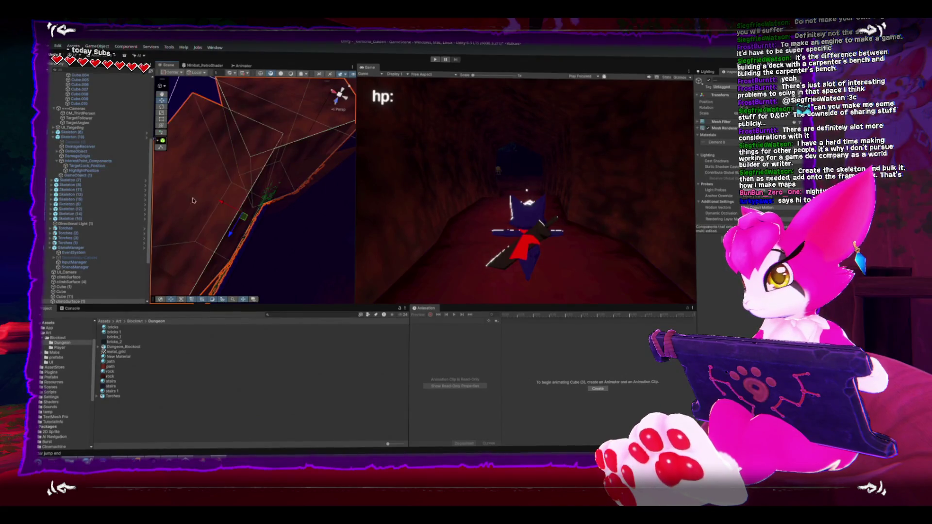
left_click_drag(192, 200, 217, 221)
left_click_drag(279, 161, 237, 204)
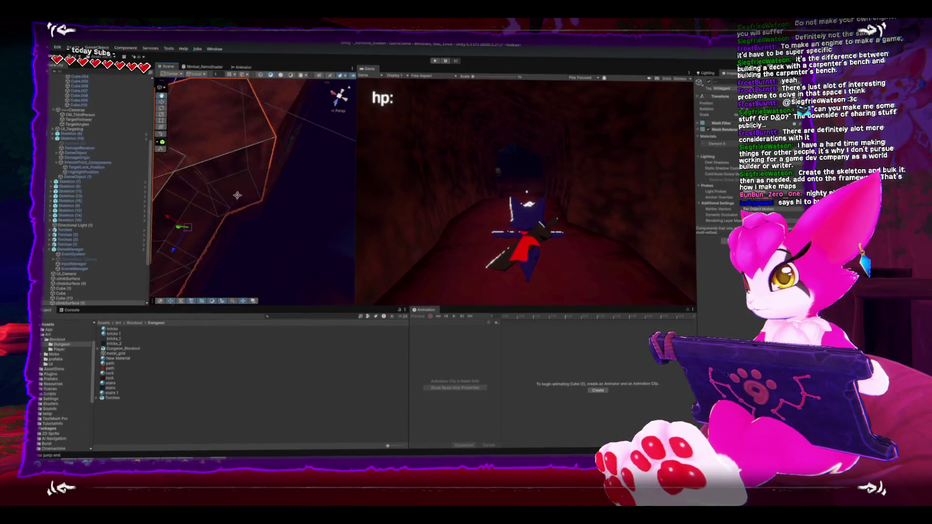
left_click(231, 211)
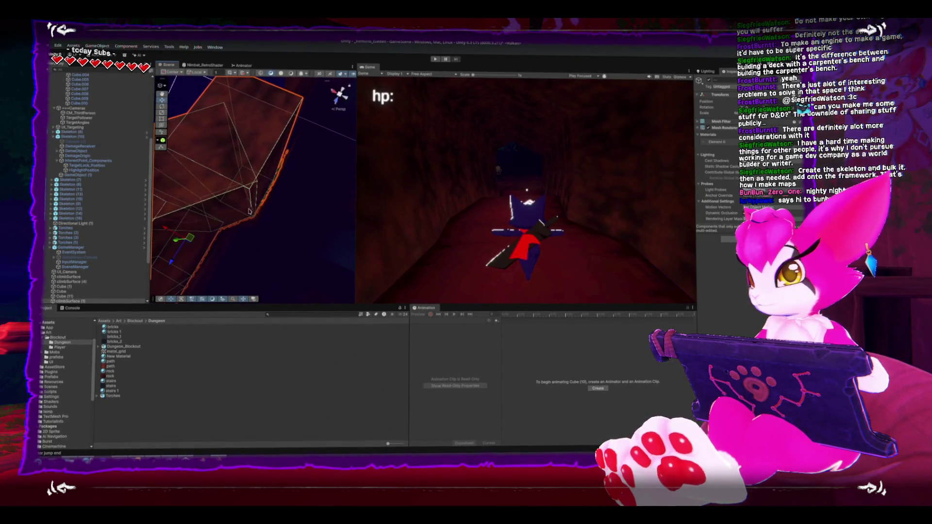
mouse_move(249, 211)
left_mouse_down()
mouse_move(220, 186)
mouse_move(206, 207)
left_mouse_up()
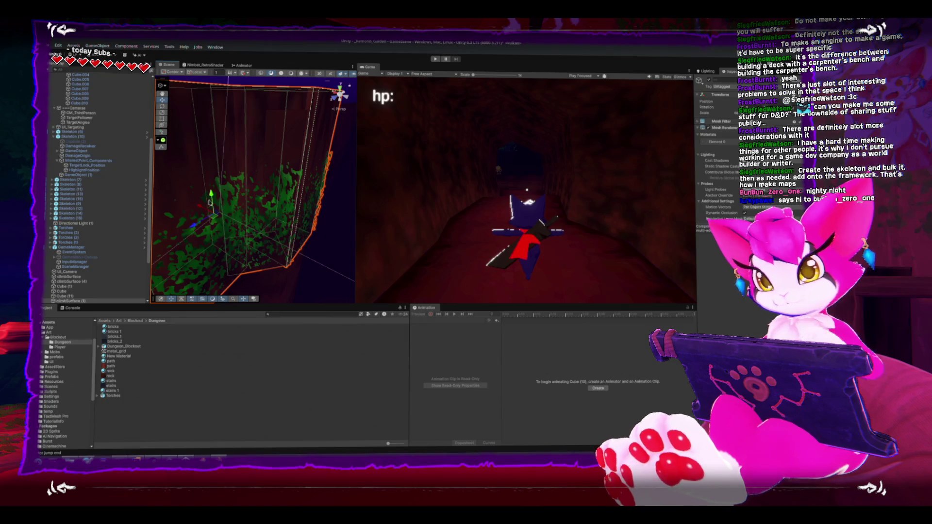
left_click_drag(335, 180, 323, 184)
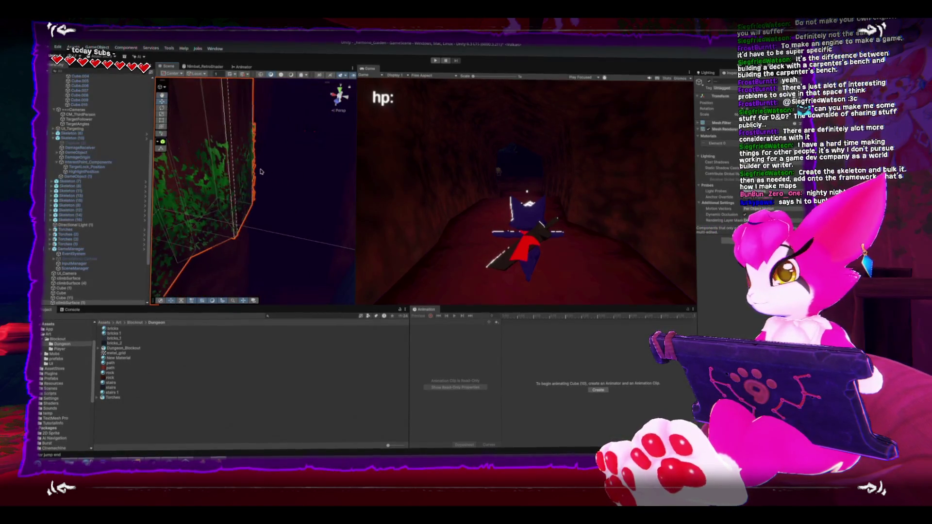
mouse_move(261, 171)
left_mouse_down()
mouse_move(305, 183)
mouse_move(269, 183)
mouse_move(274, 198)
left_mouse_up()
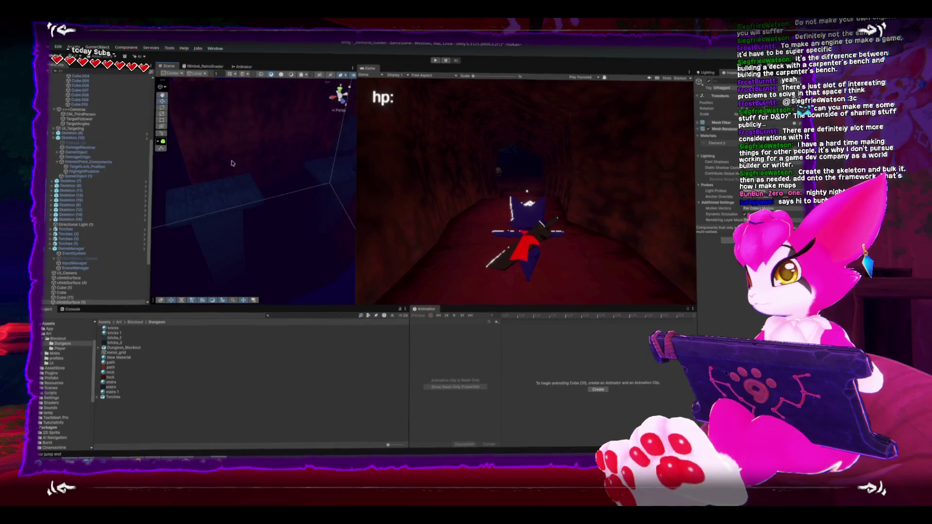
left_click_drag(232, 163, 244, 250)
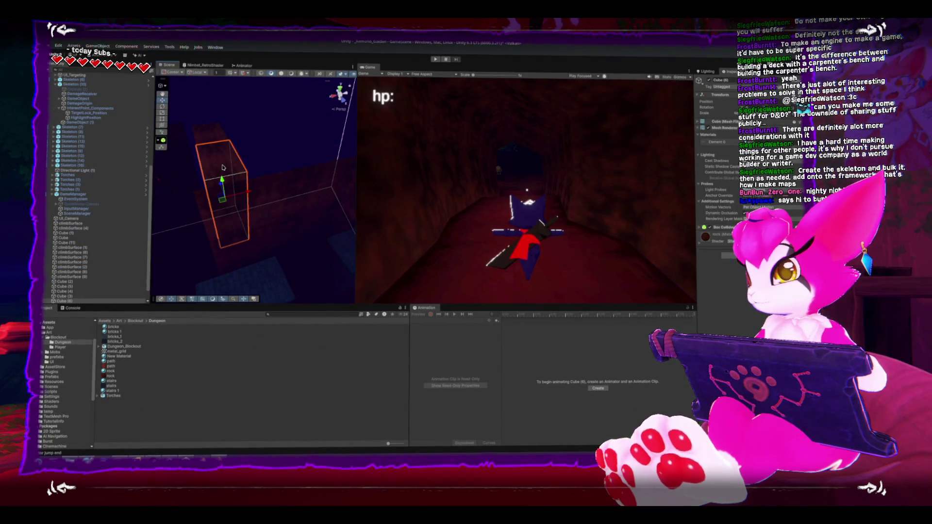
mouse_move(222, 167)
left_mouse_down()
mouse_move(246, 198)
mouse_move(236, 172)
mouse_move(242, 155)
mouse_move(210, 170)
mouse_move(238, 160)
mouse_move(210, 212)
mouse_move(260, 173)
left_mouse_up()
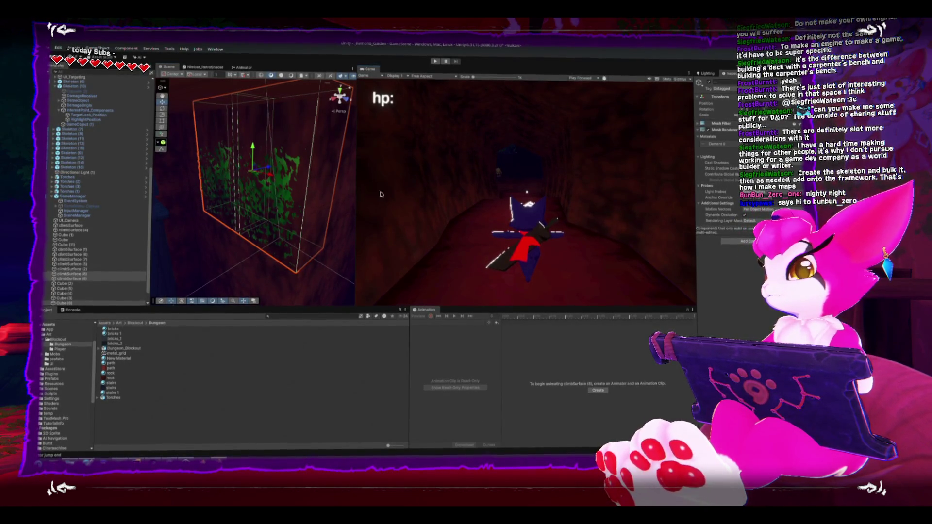
Orbit around the ivy climb box, nudge it slightly along one axis, and maximize the Game view.
left_click_drag(262, 213, 238, 223)
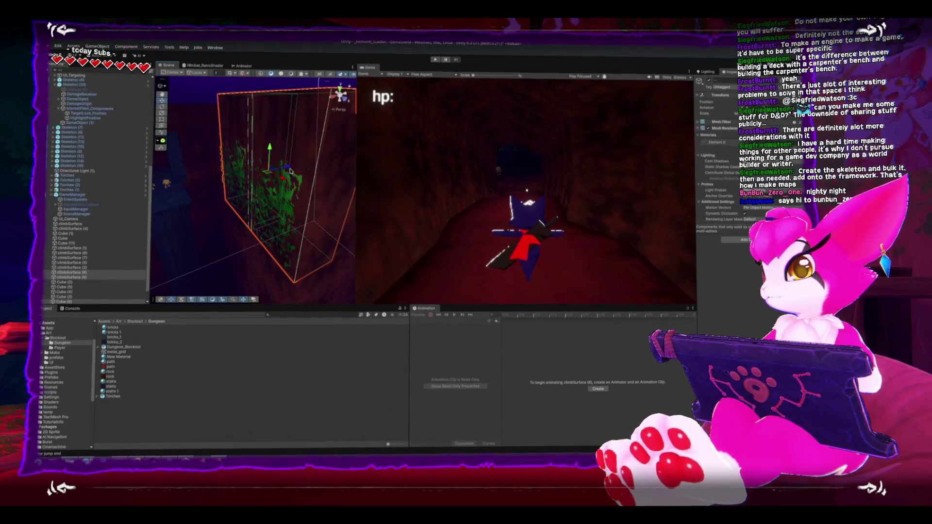
left_click_drag(290, 171, 287, 171)
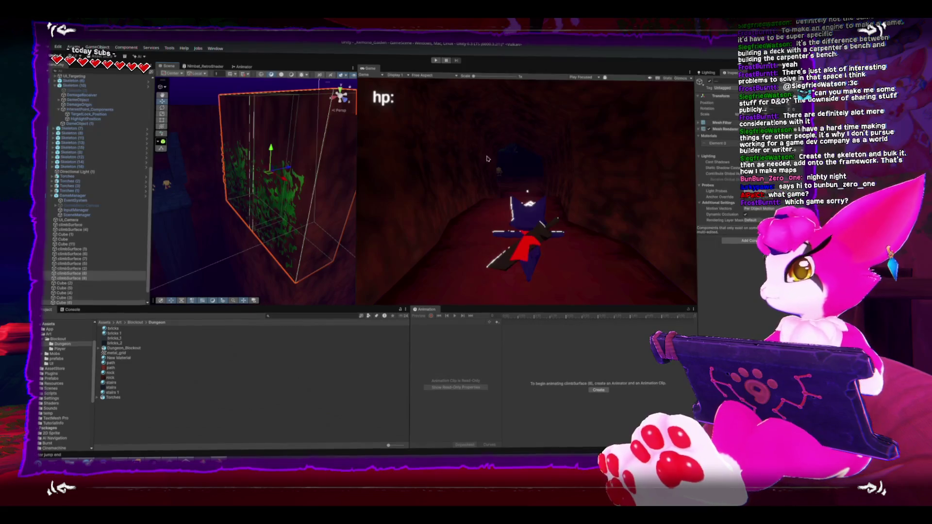
key("shift+space")
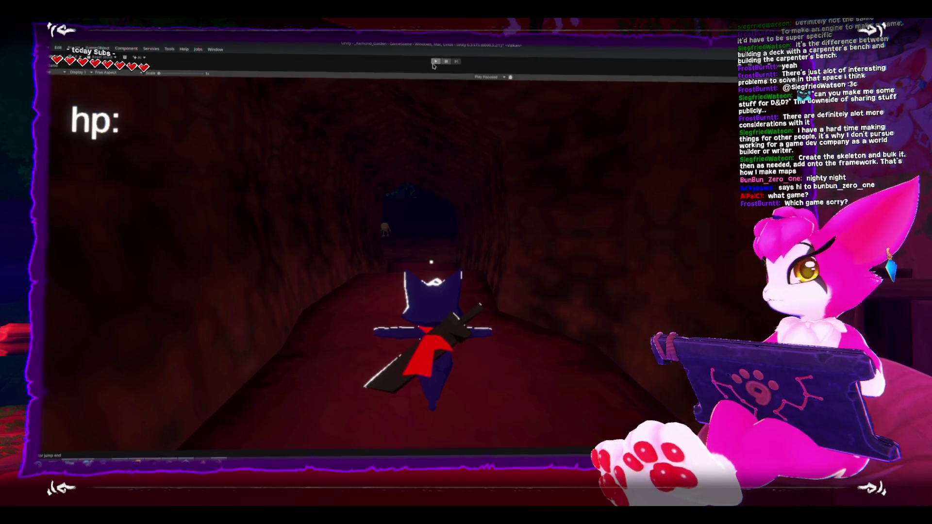
Enter Play mode and walk the cat down the tunnel, through the skeleton room, to the moss wall.
left_click(434, 63)
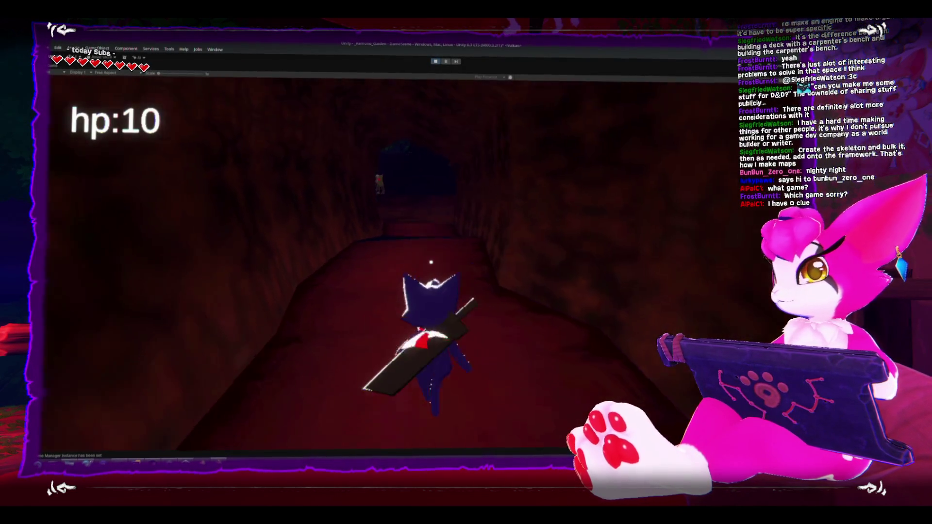
key("w")
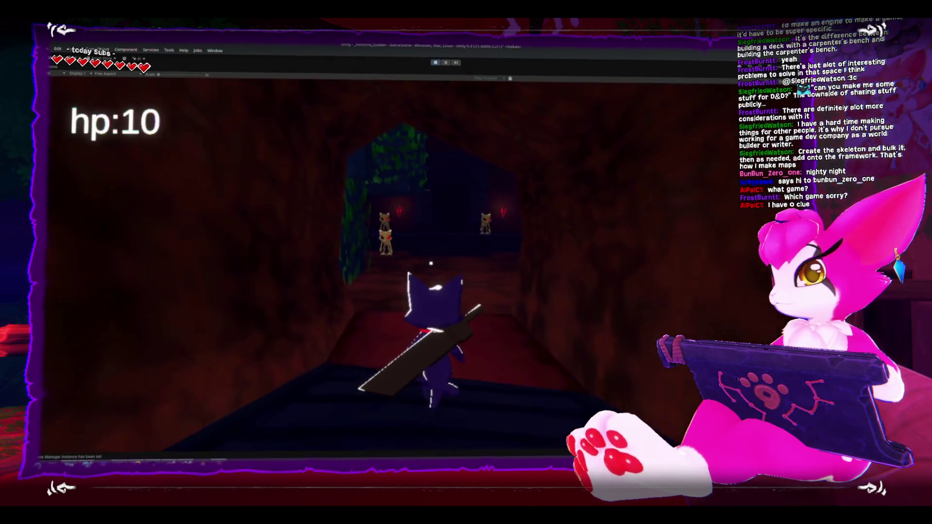
key("w")
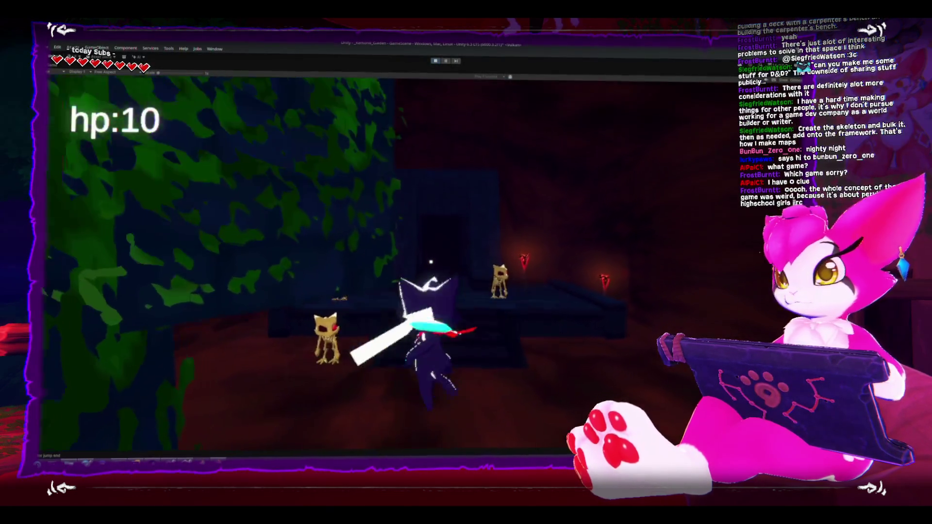
key("w")
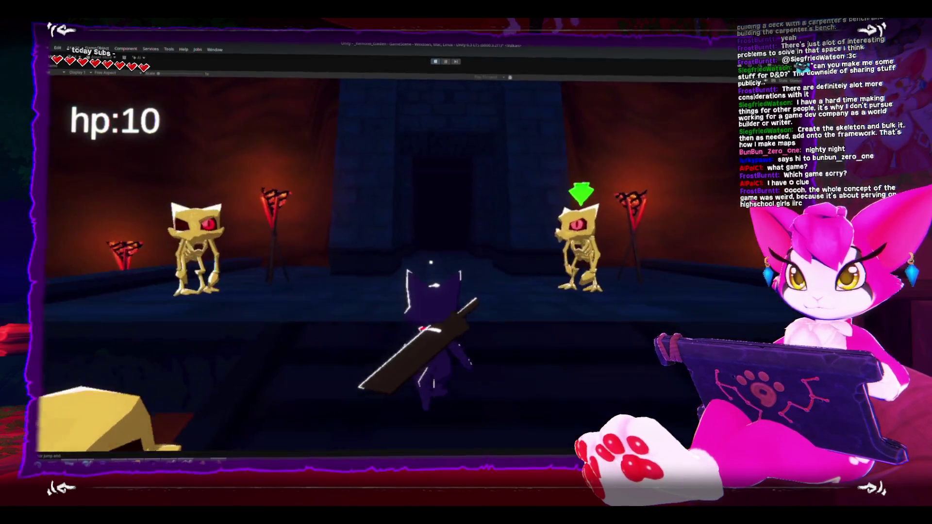
key("a")
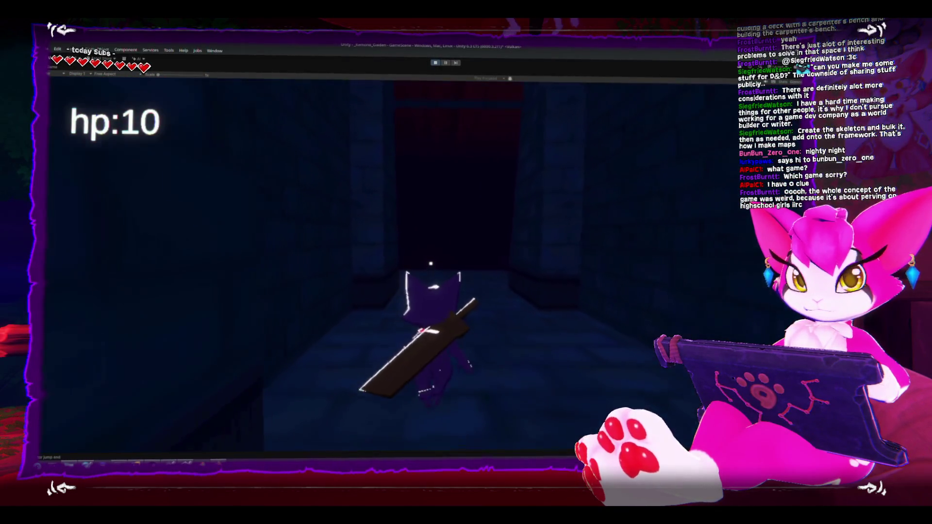
key("w")
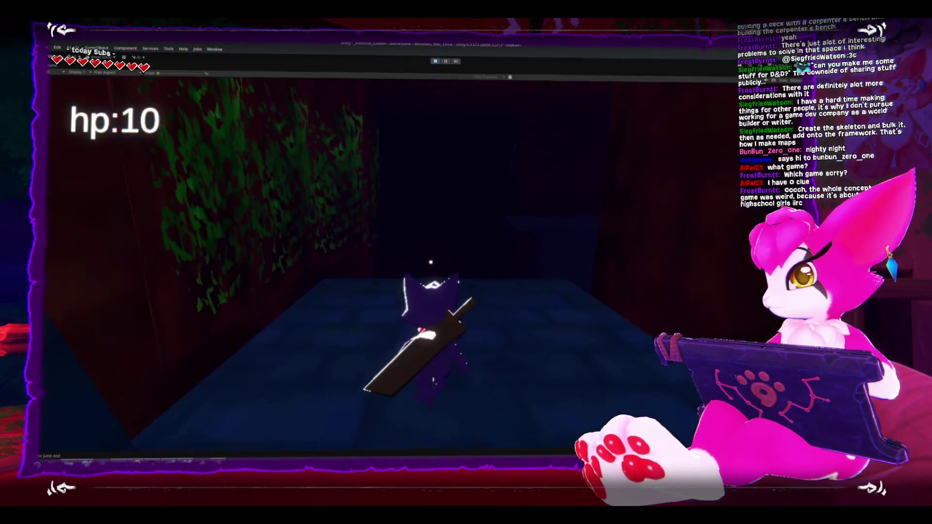
key("s")
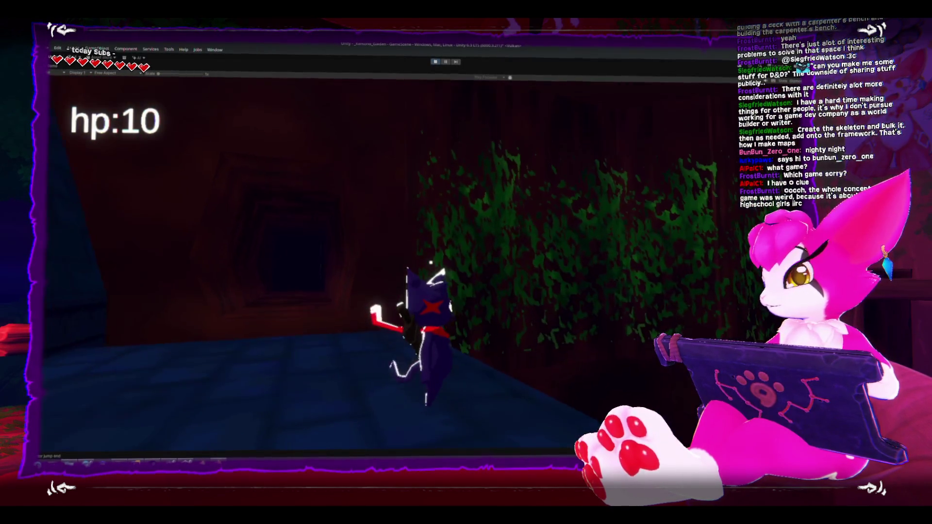
key("w")
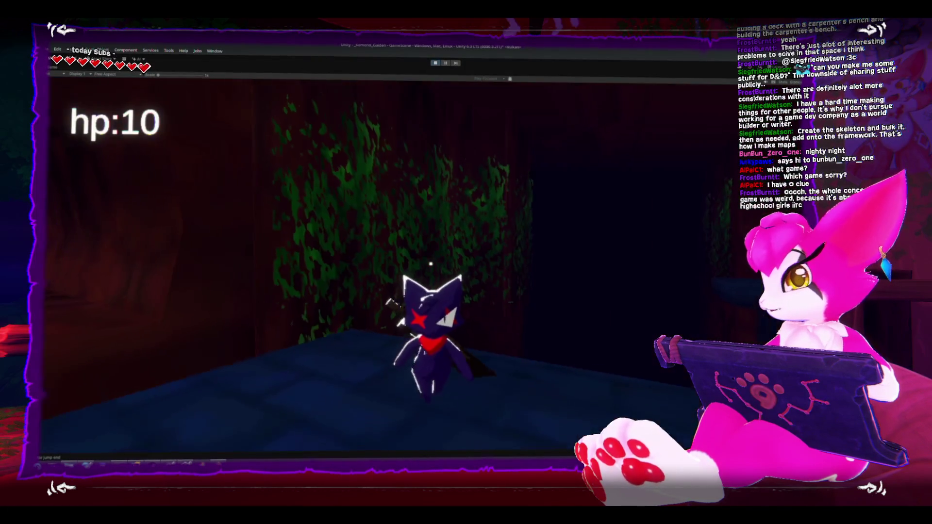
Climb sideways along the moss-covered wall, then drop onto the dark table and turn around.
key("w")
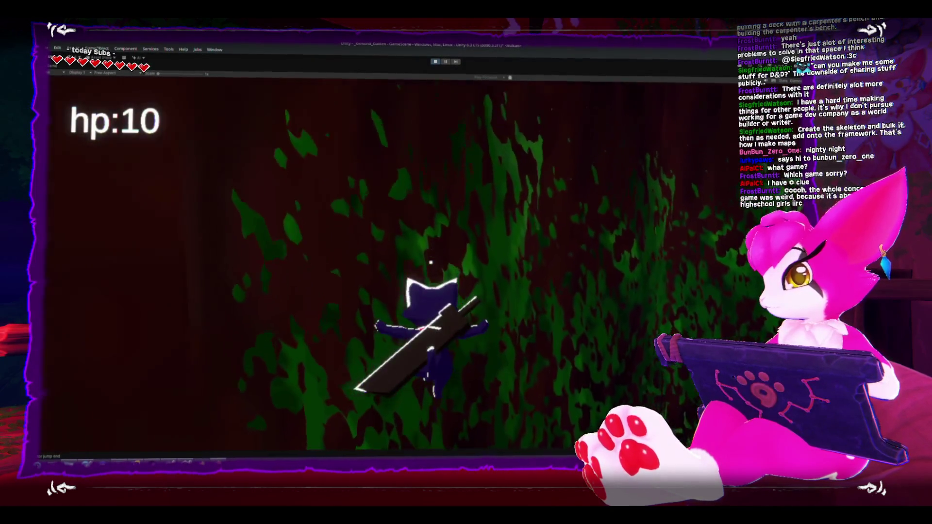
key("w")
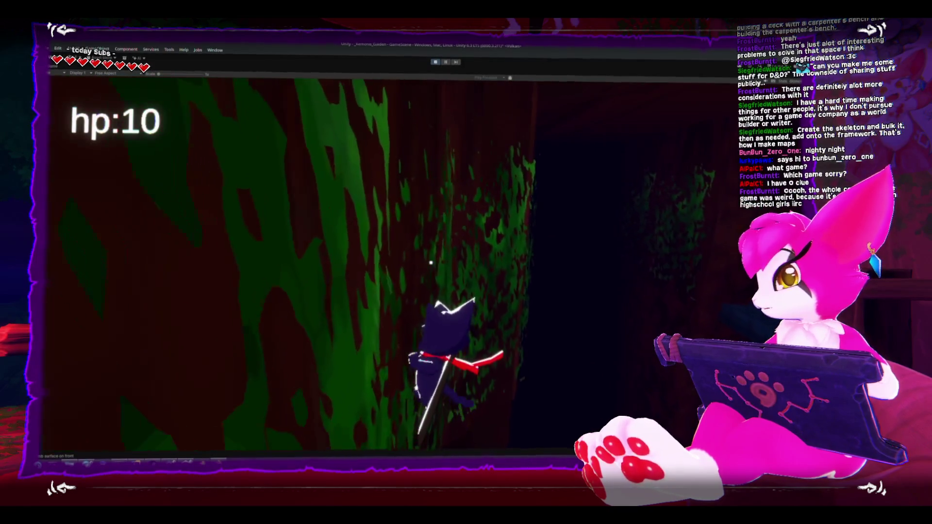
key("w")
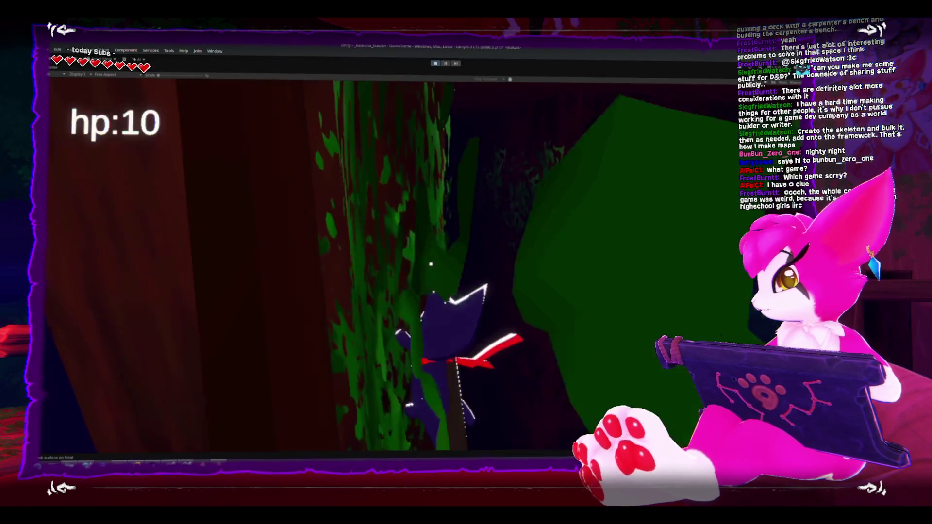
key("w")
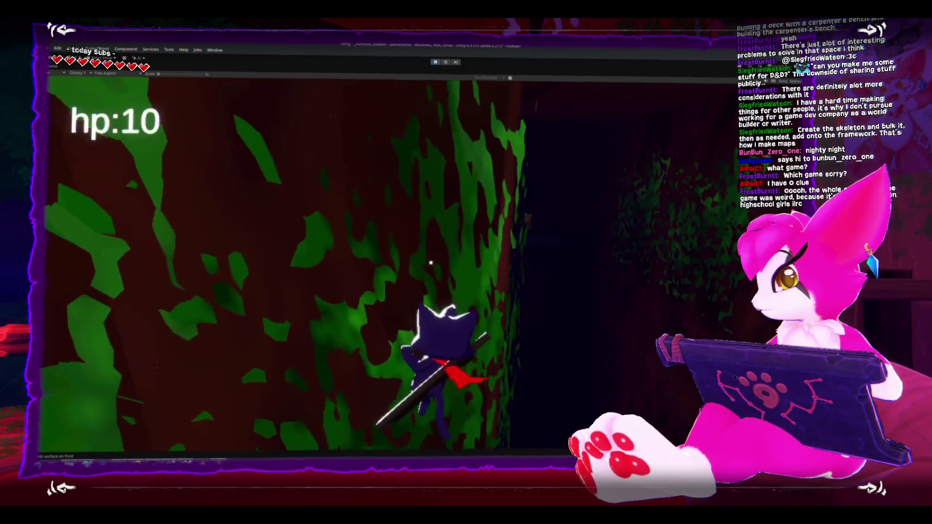
key("w")
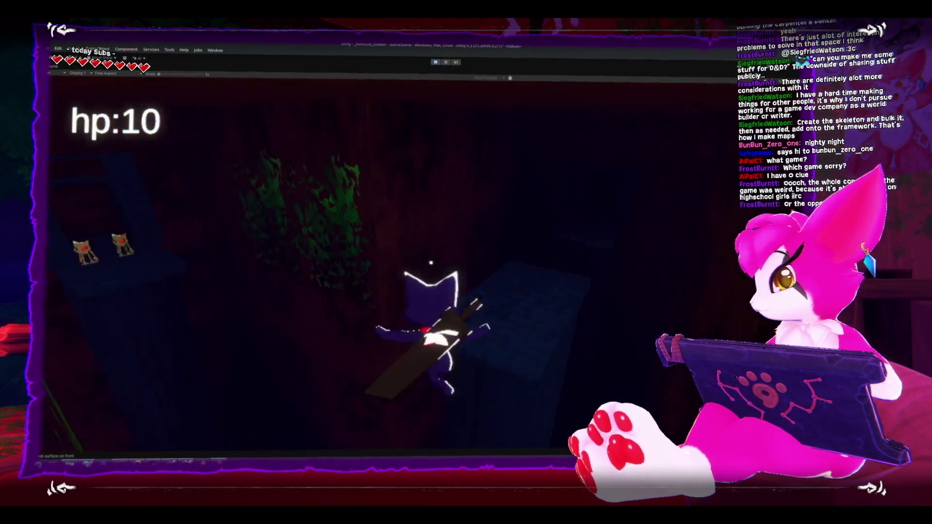
key("w")
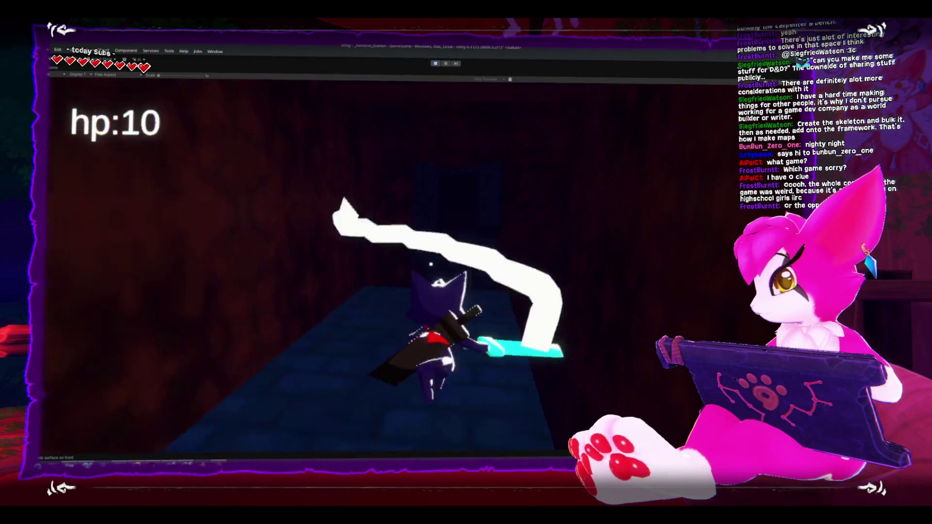